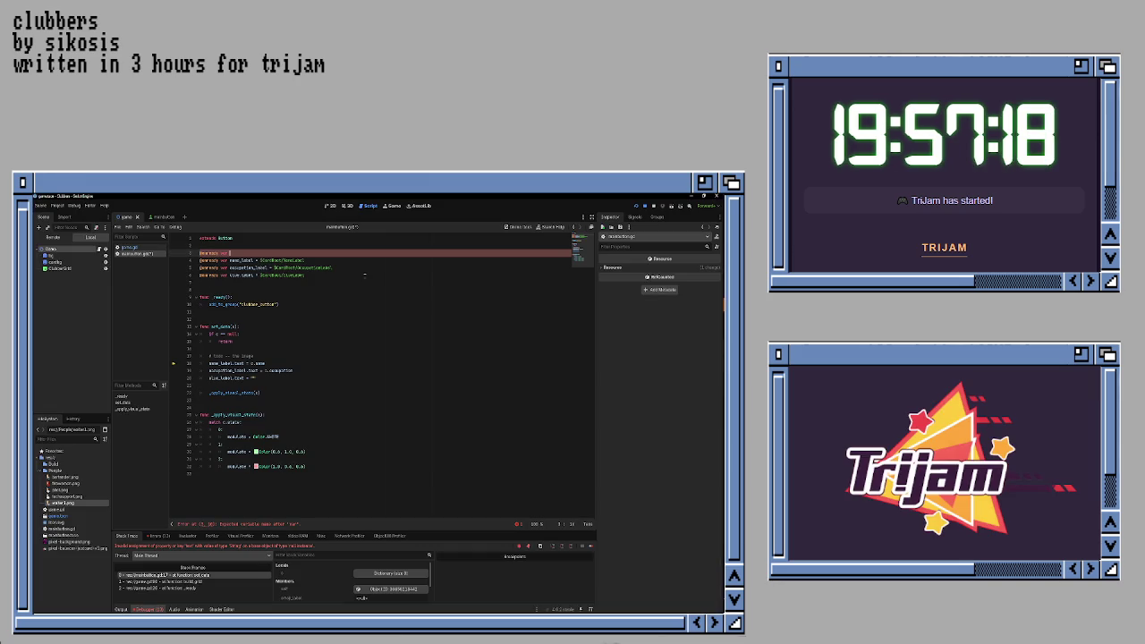
{"action": "left_click", "coordinate": [158, 216]}
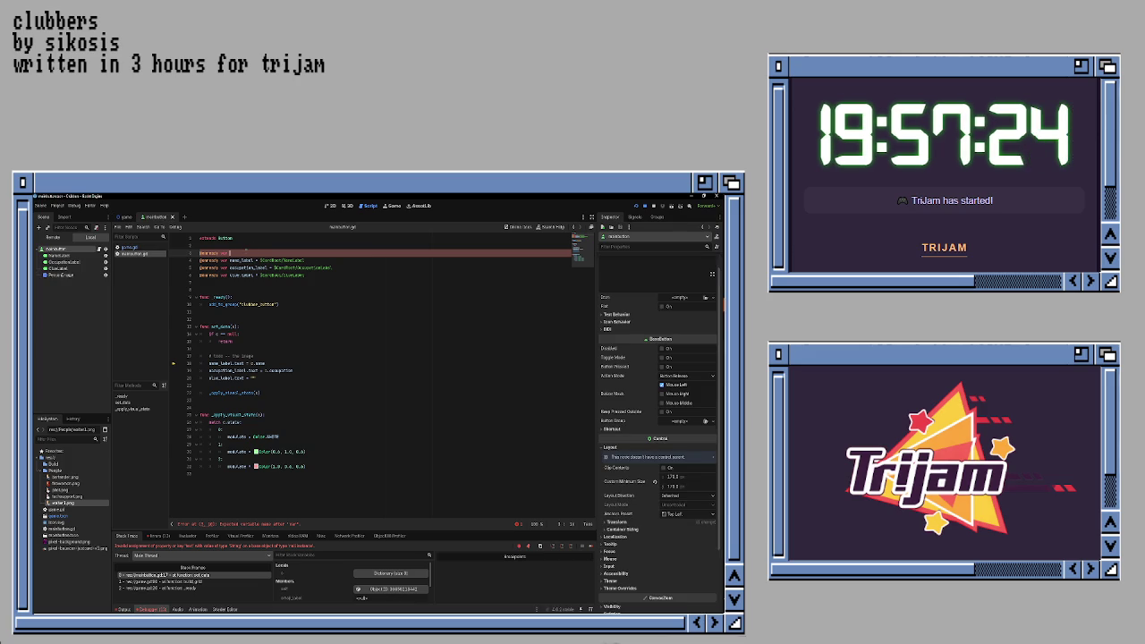
{"action": "type", "text": "c"}
{"action": "type", "text": "on"}
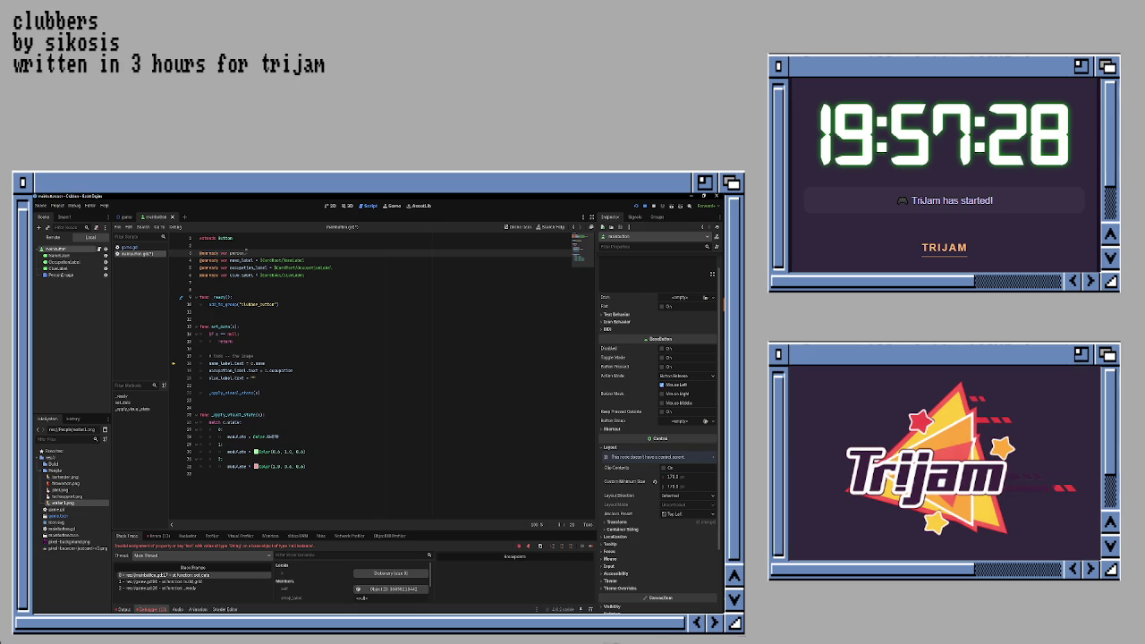
{"action": "type", "text": ": Image"}
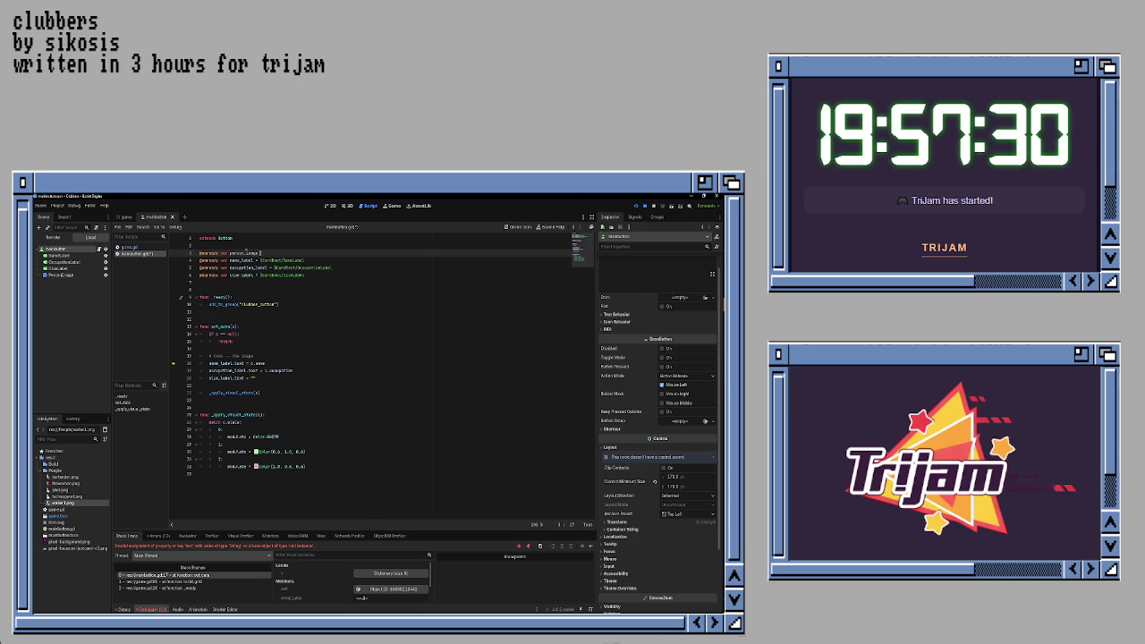
{"action": "type", "text": "$"}
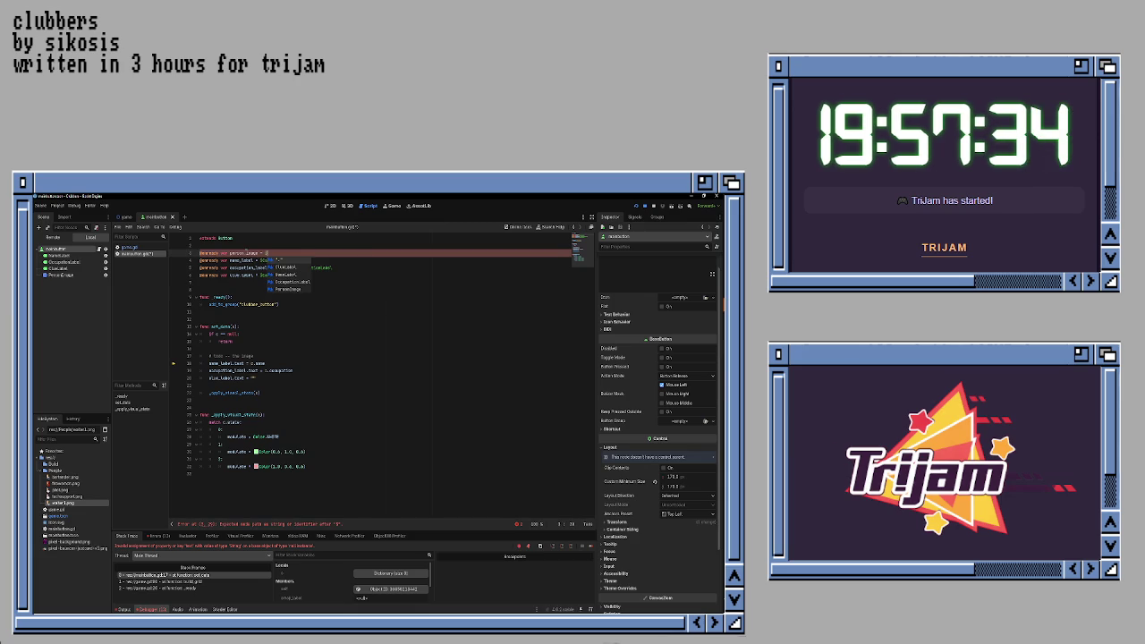
{"action": "key", "text": "Down"}
{"action": "key", "text": "Down"}
{"action": "key", "text": "Down"}
{"action": "key", "text": "Return"}
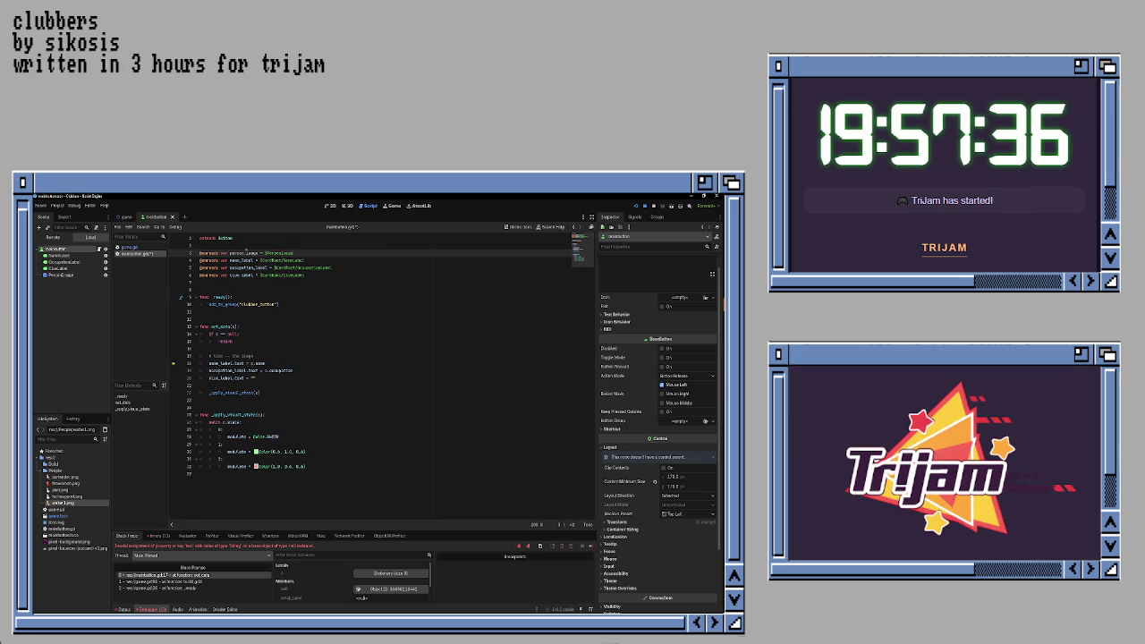
- Start a new person_image line under the '# todo' comment
{"action": "key", "text": "Down"}
{"action": "key", "text": "Down"}
{"action": "key", "text": "Down"}
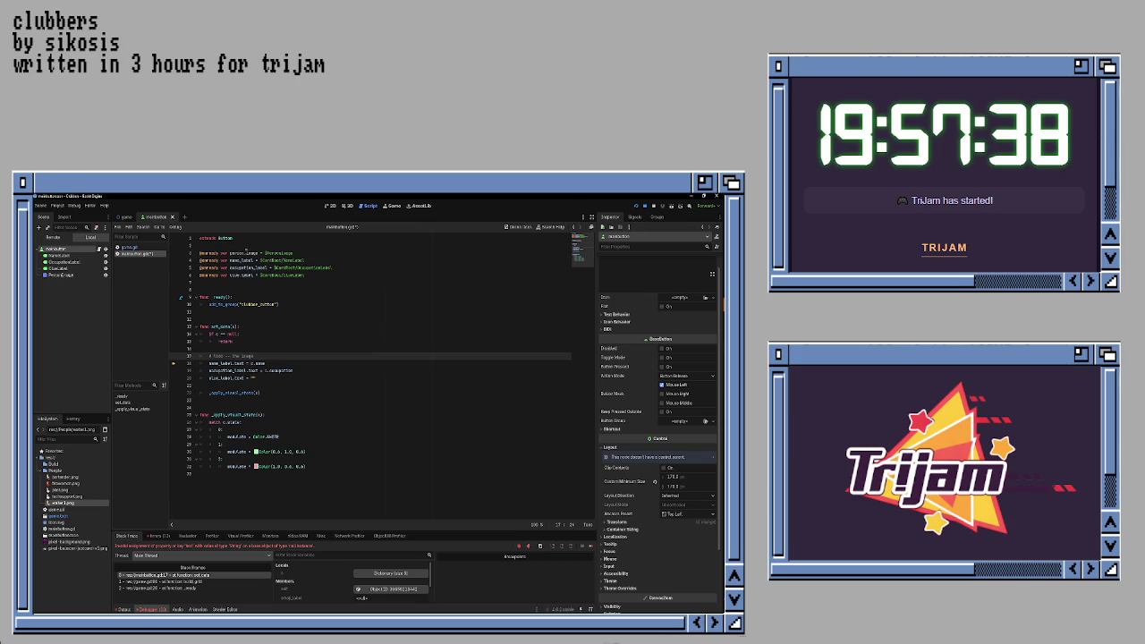
{"action": "key", "text": "Return"}
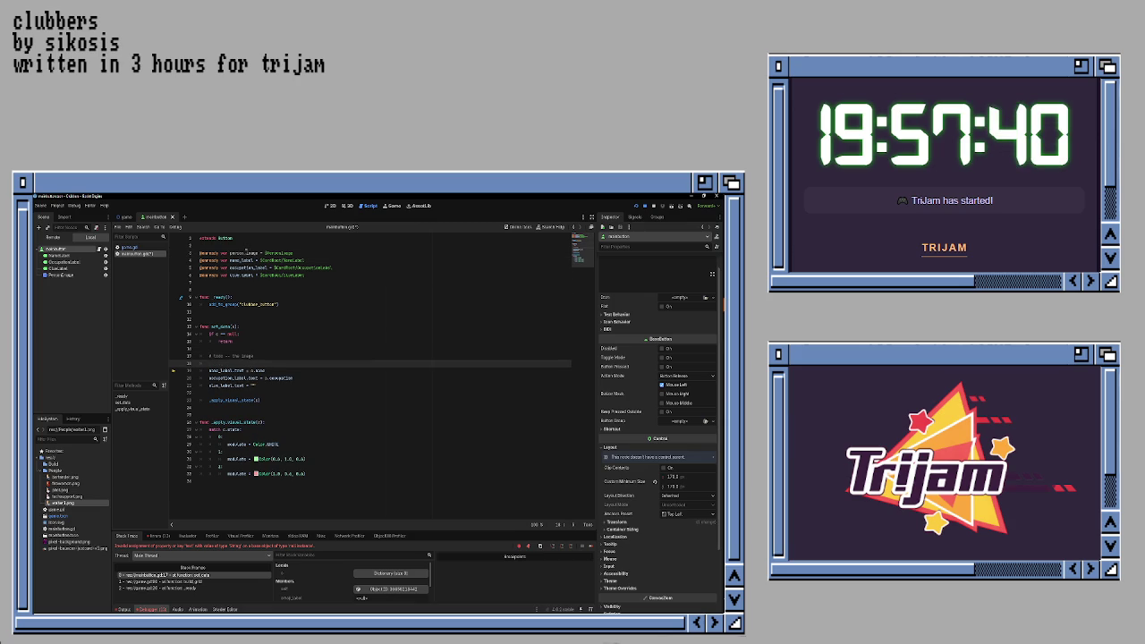
{"action": "type", "text": "person_image."}
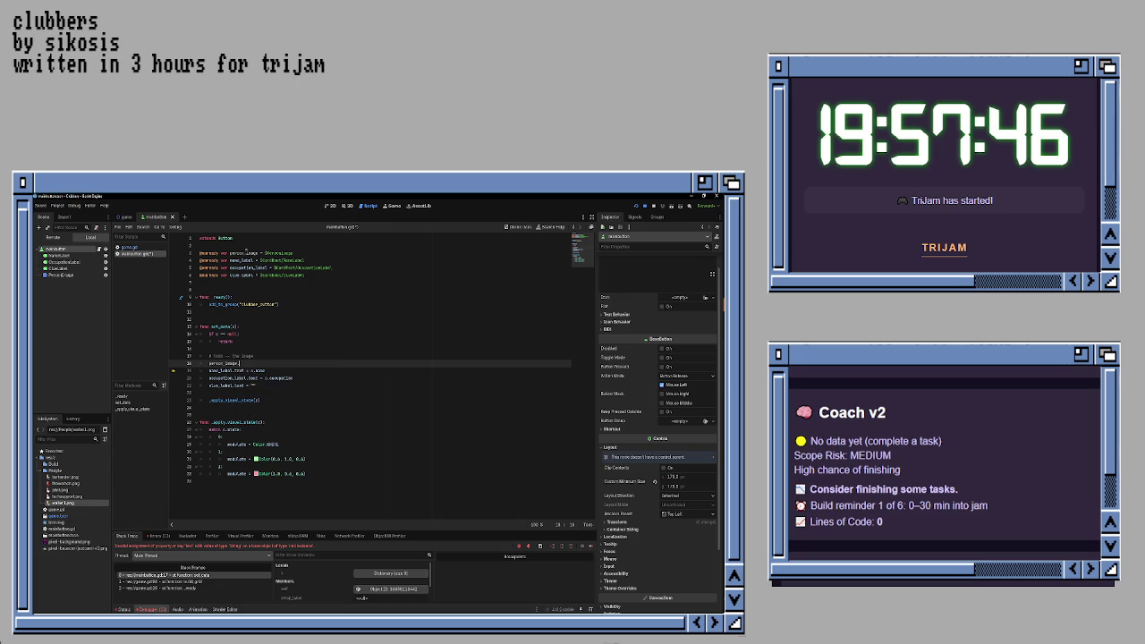
{"action": "type", "text": "in"}
{"action": "key", "text": "BackSpace"}
{"action": "key", "text": "BackSpace"}
{"action": "key", "text": "BackSpace"}
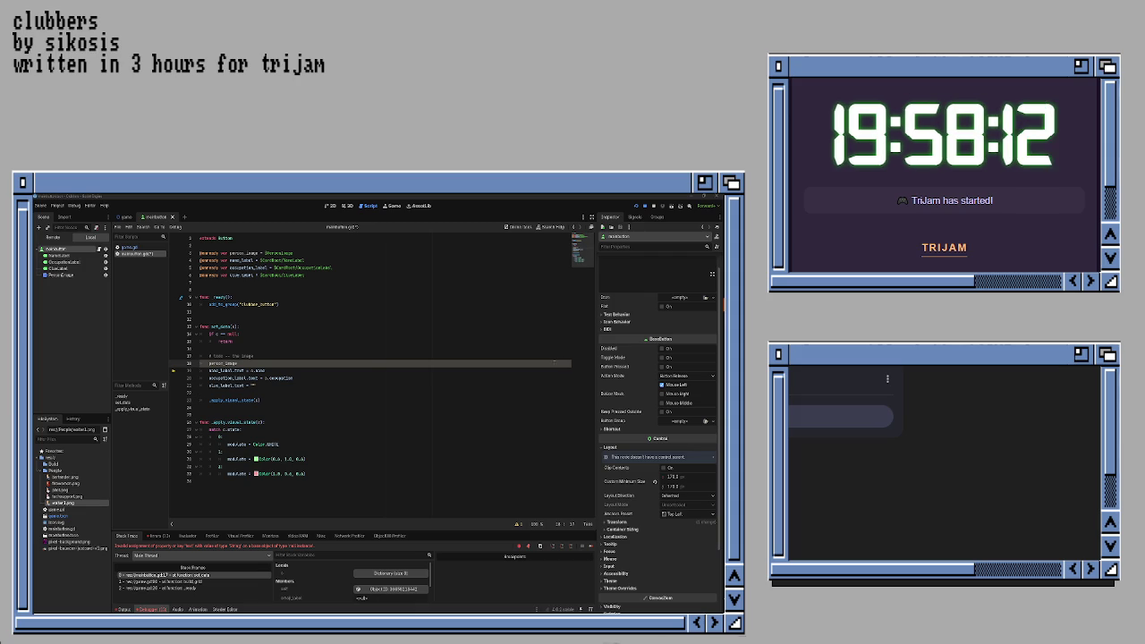
- Paste the sample texture-loading code and attach its load call to the person_image line
{"action": "key", "text": "ctrl+v"}
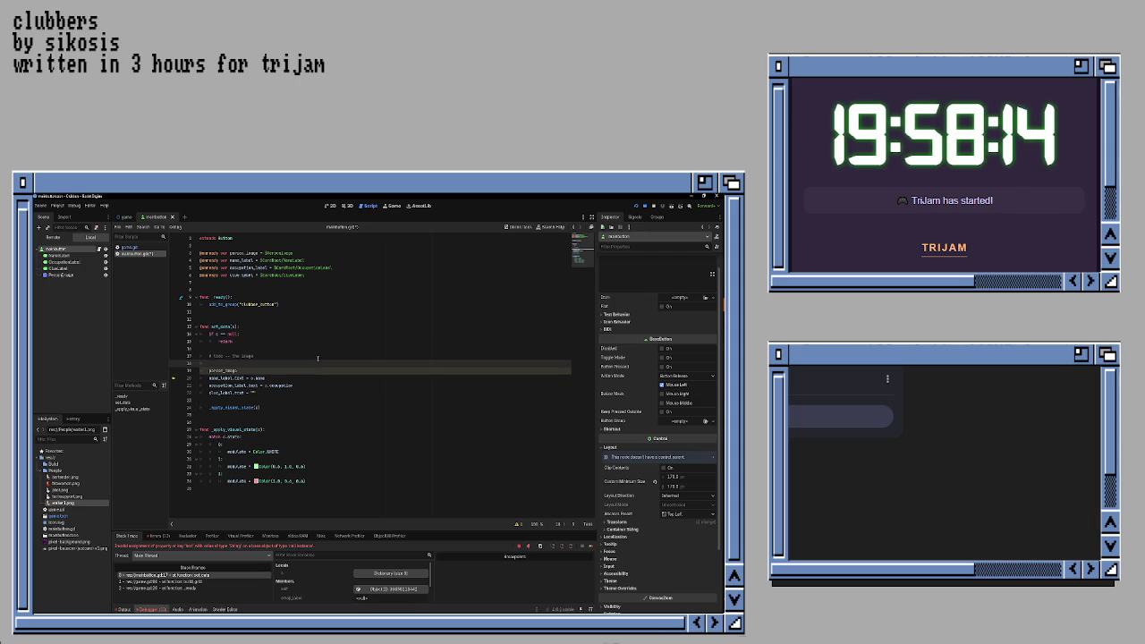
{"action": "key", "text": "BackSpace"}
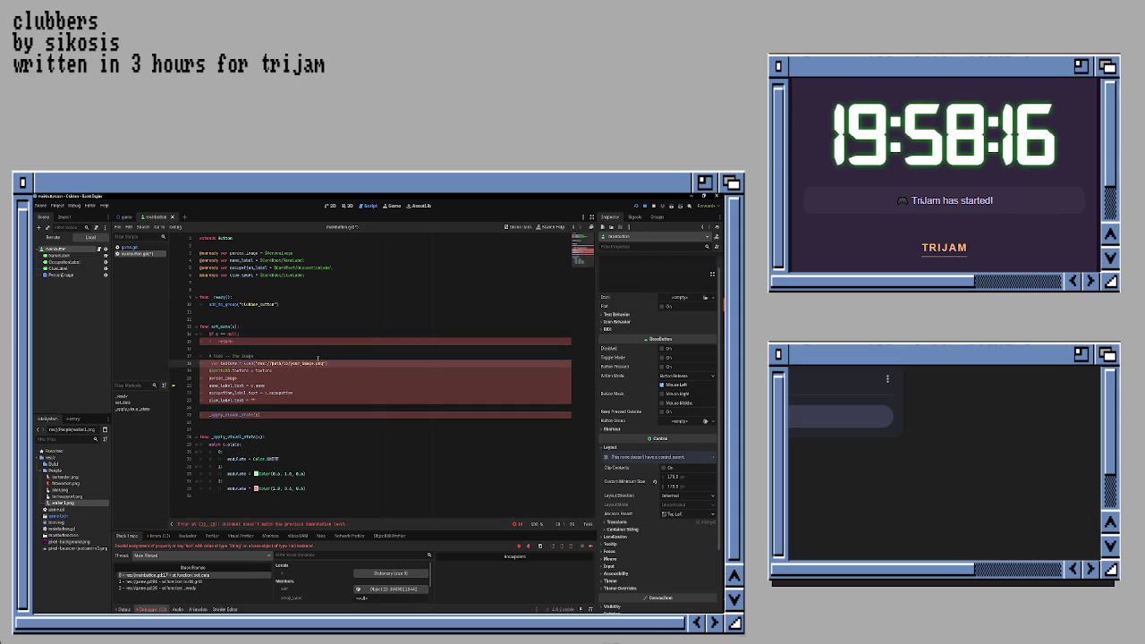
{"action": "key", "text": "shift+End"}
{"action": "key", "text": "ctrl+c"}
{"action": "key", "text": "Down"}
{"action": "key", "text": "Down"}
{"action": "key", "text": "End"}
{"action": "key", "text": "ctrl+v"}
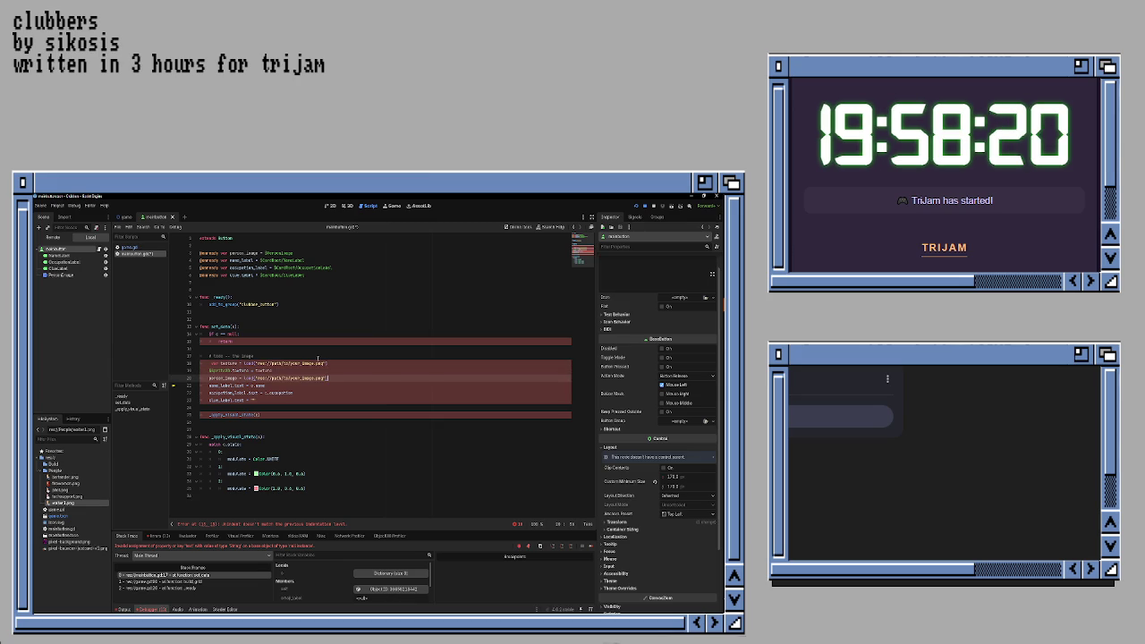
{"action": "key", "text": "shift+Left"}
{"action": "key", "text": "shift+Left"}
{"action": "key", "text": "shift+Left"}
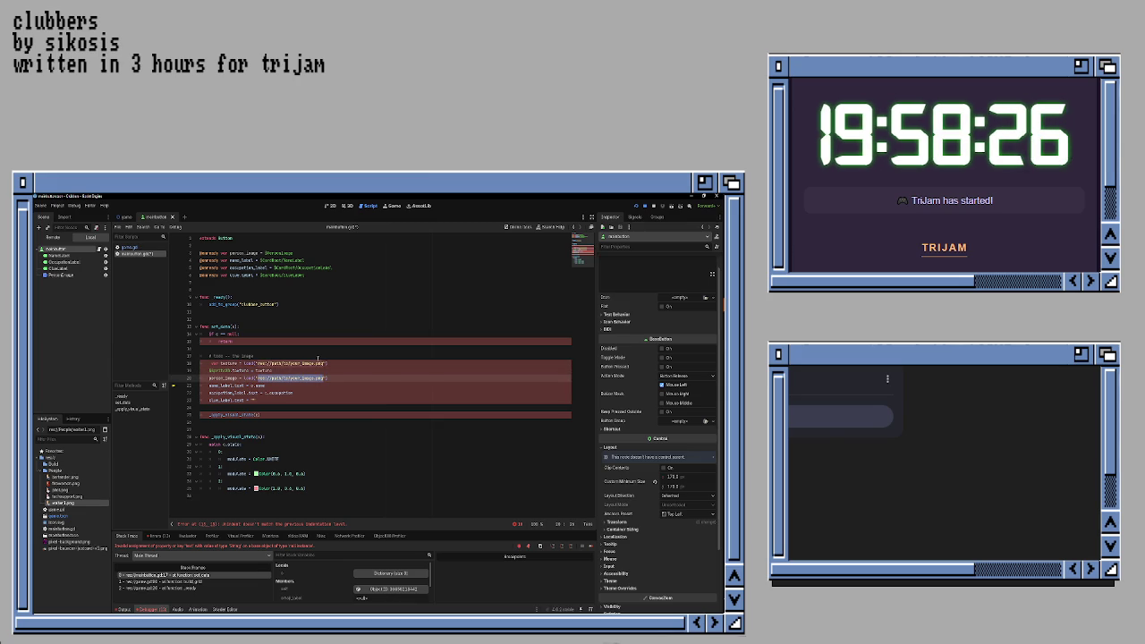
{"action": "key", "text": "BackSpace"}
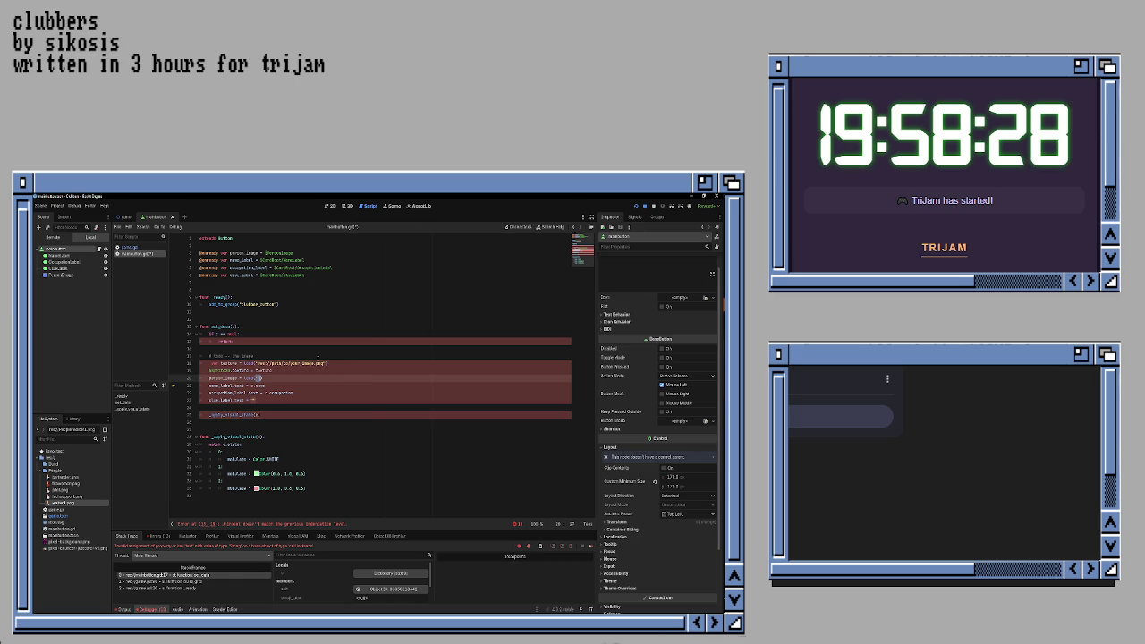
{"action": "key", "text": "BackSpace"}
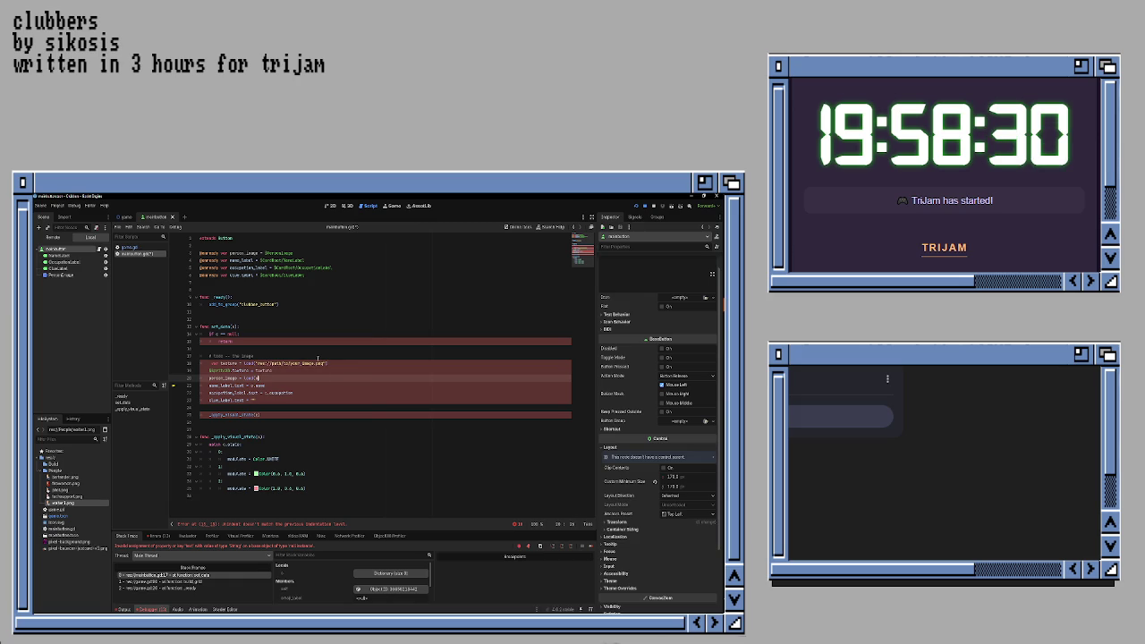
{"action": "type", "text": "d.person"}
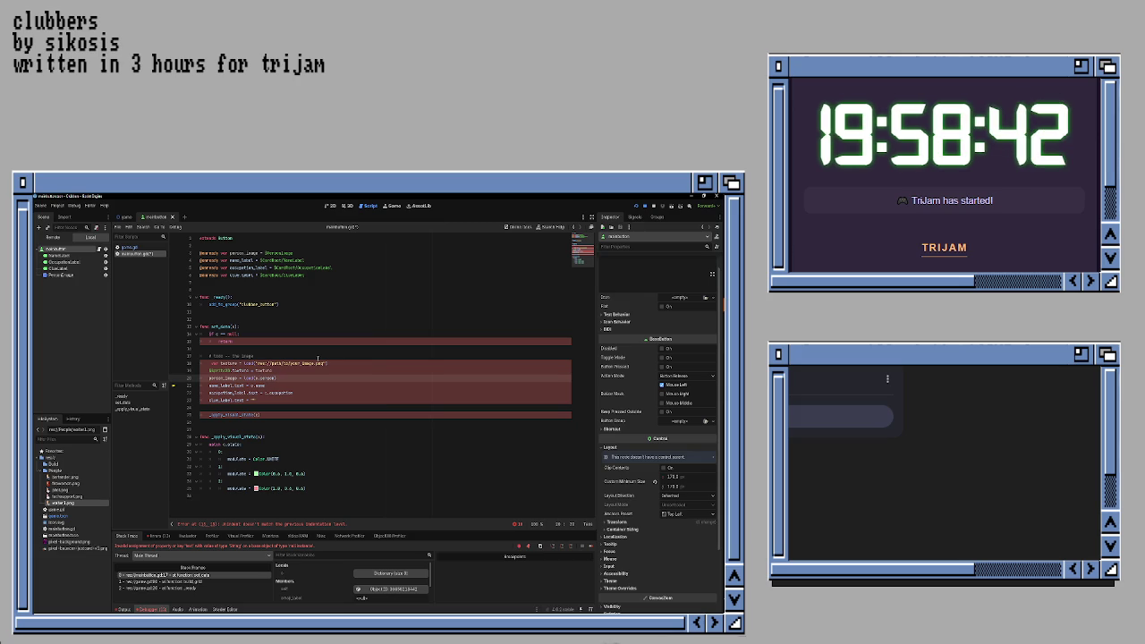
- Move person_image onto its own line and delete the leftover placeholder load call
{"action": "key", "text": "Up"}
{"action": "key", "text": "ctrl+shift+Right"}
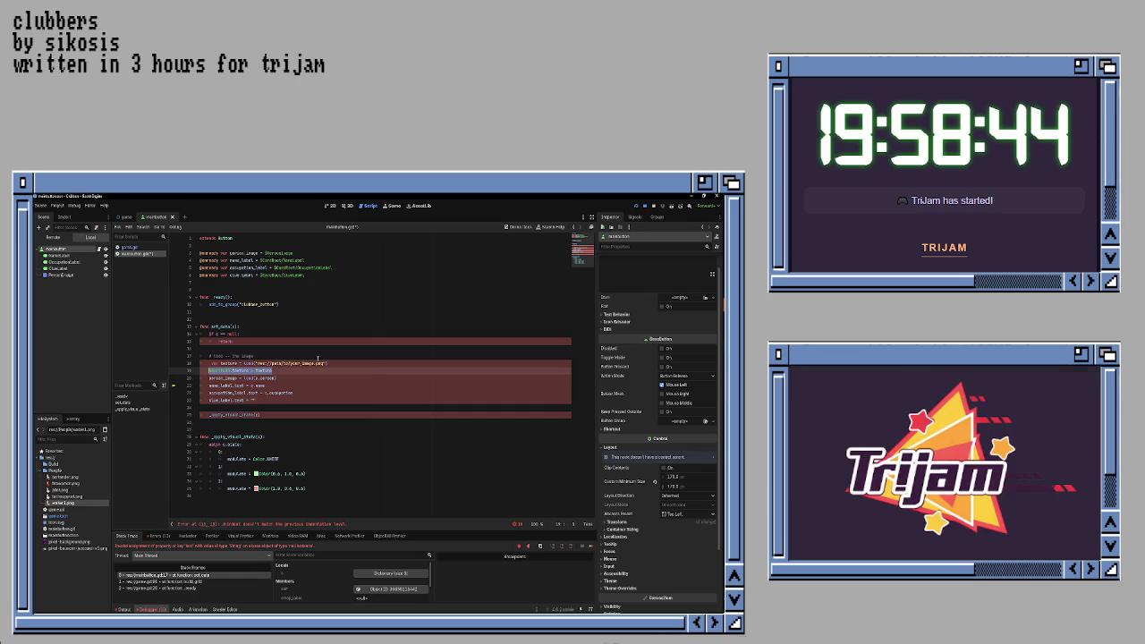
{"action": "key", "text": "Left"}
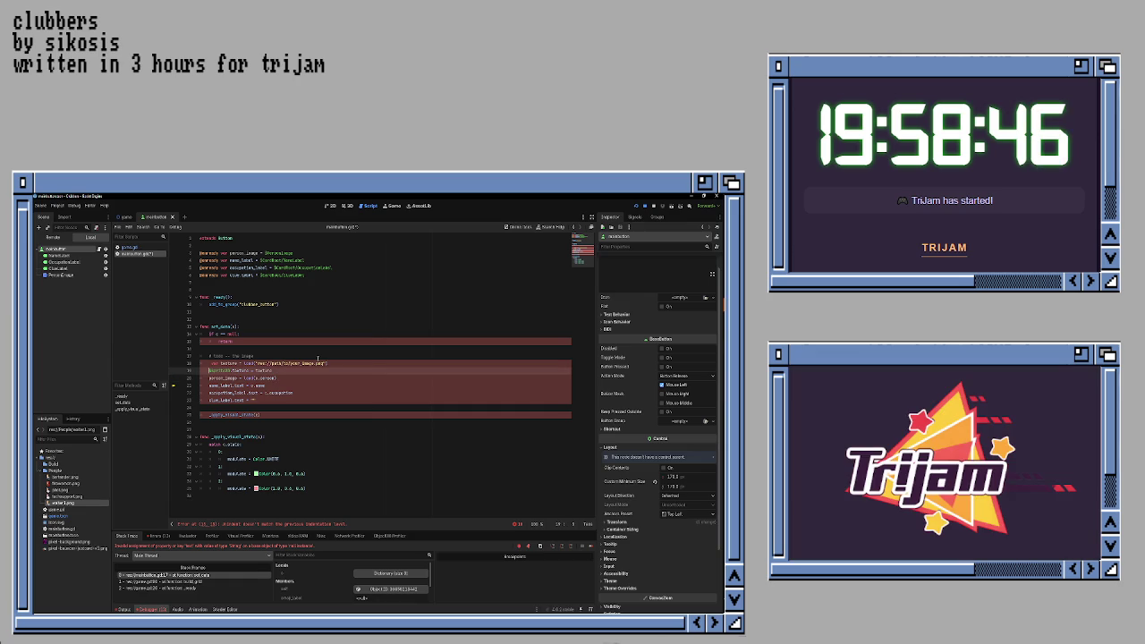
{"action": "key", "text": "Down"}
{"action": "key", "text": "ctrl+shift+Right"}
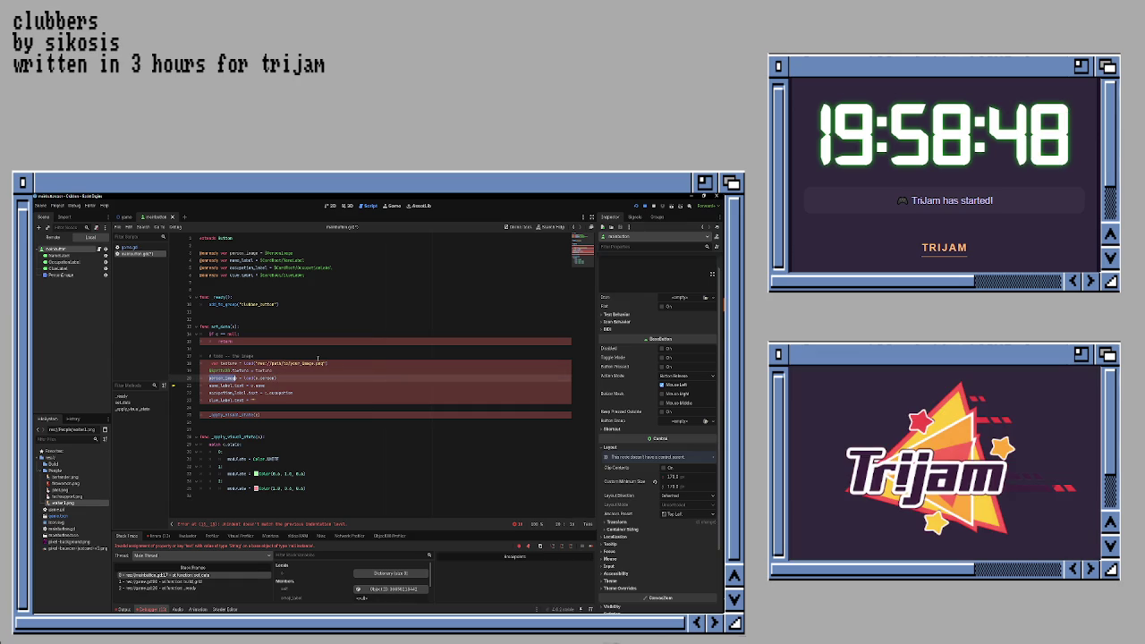
{"action": "key", "text": "ctrl+x"}
{"action": "key", "text": "Down"}
{"action": "key", "text": "ctrl+v"}
{"action": "key", "text": "Return"}
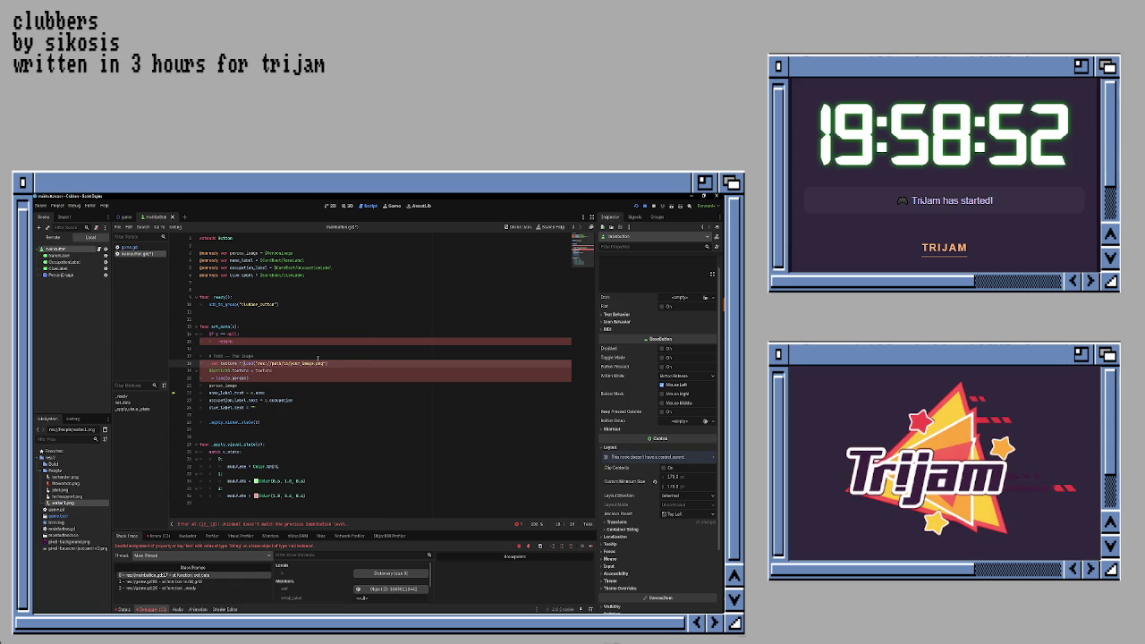
{"action": "key", "text": "shift+End"}
{"action": "key", "text": "Delete"}
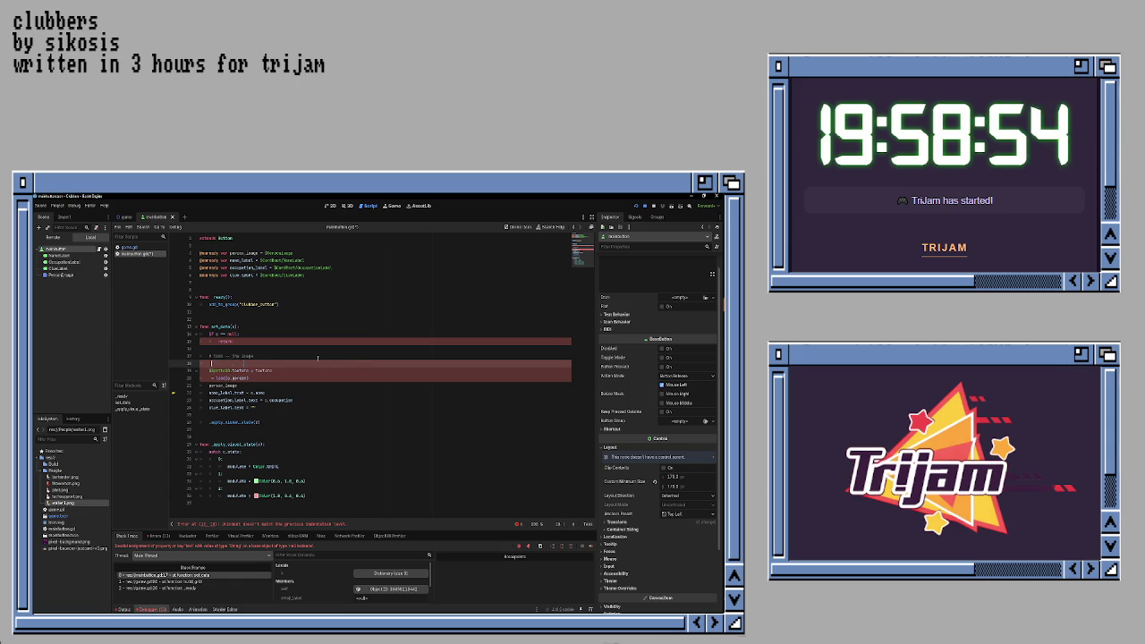
{"action": "key", "text": "ctrl+shift+k"}
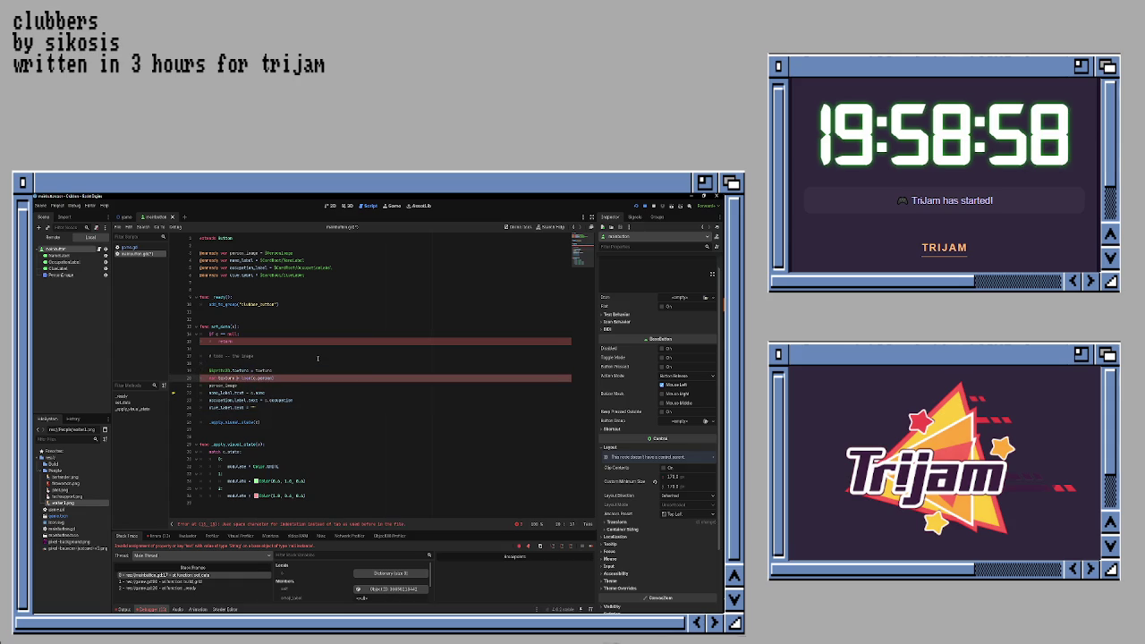
- Rewrite the code as 'var texture = load(c.person)' and 'person_image.texture = texture'
{"action": "key", "text": "Home"}
{"action": "key", "text": "shift+End"}
{"action": "type", "text": "var texture = load(c.person)"}
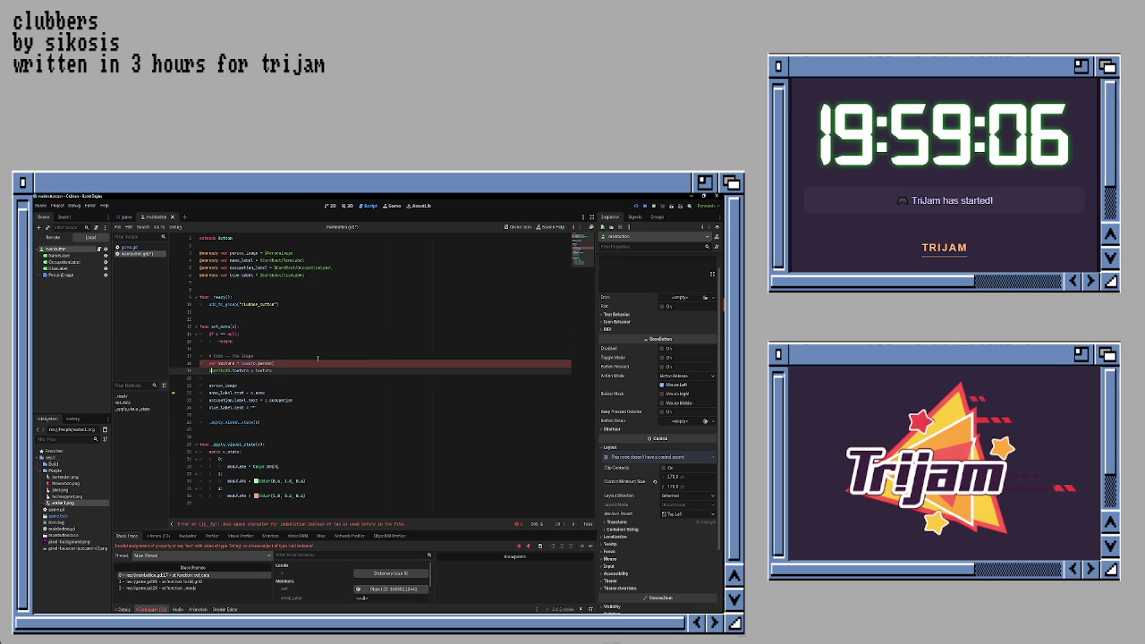
{"action": "key", "text": "Delete"}
{"action": "key", "text": "Delete"}
{"action": "key", "text": "Delete"}
{"action": "key", "text": "Down"}
{"action": "key", "text": "Down"}
{"action": "key", "text": "Down"}
{"action": "key", "text": "shift+End"}
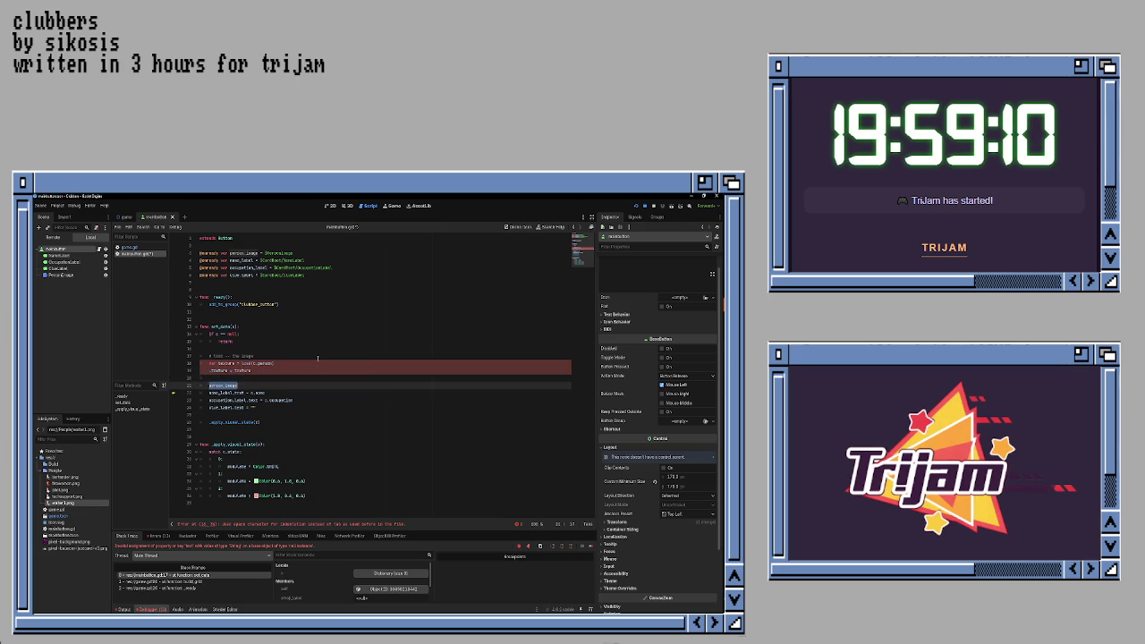
{"action": "key", "text": "ctrl+x"}
{"action": "key", "text": "Up"}
{"action": "key", "text": "Up"}
{"action": "key", "text": "Up"}
{"action": "key", "text": "ctrl+v"}
{"action": "key", "text": "Down"}
{"action": "key", "text": "Down"}
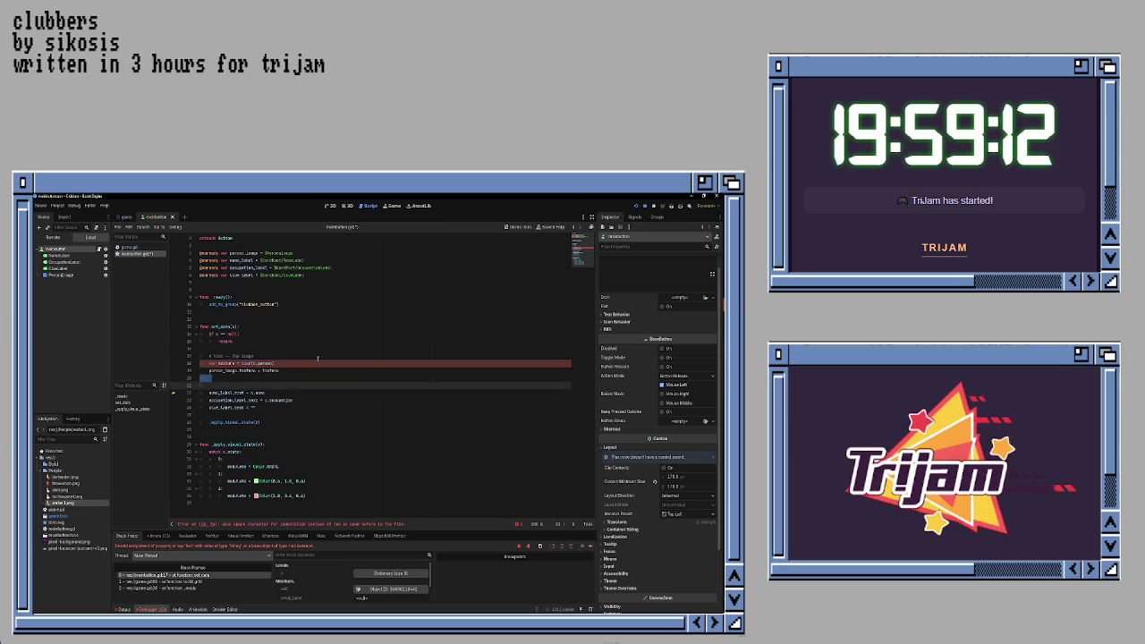
{"action": "key", "text": "BackSpace"}
{"action": "key", "text": "alt+Tab"}
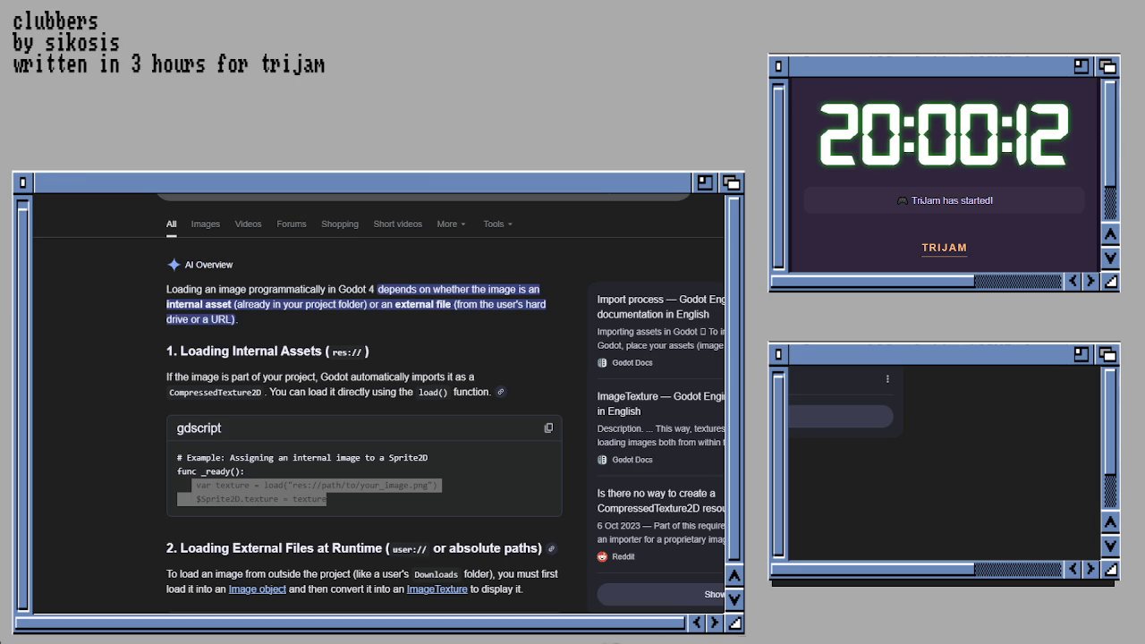
{"action": "scroll", "coordinate": [376, 403], "scroll_direction": "down", "scroll_amount": 5}
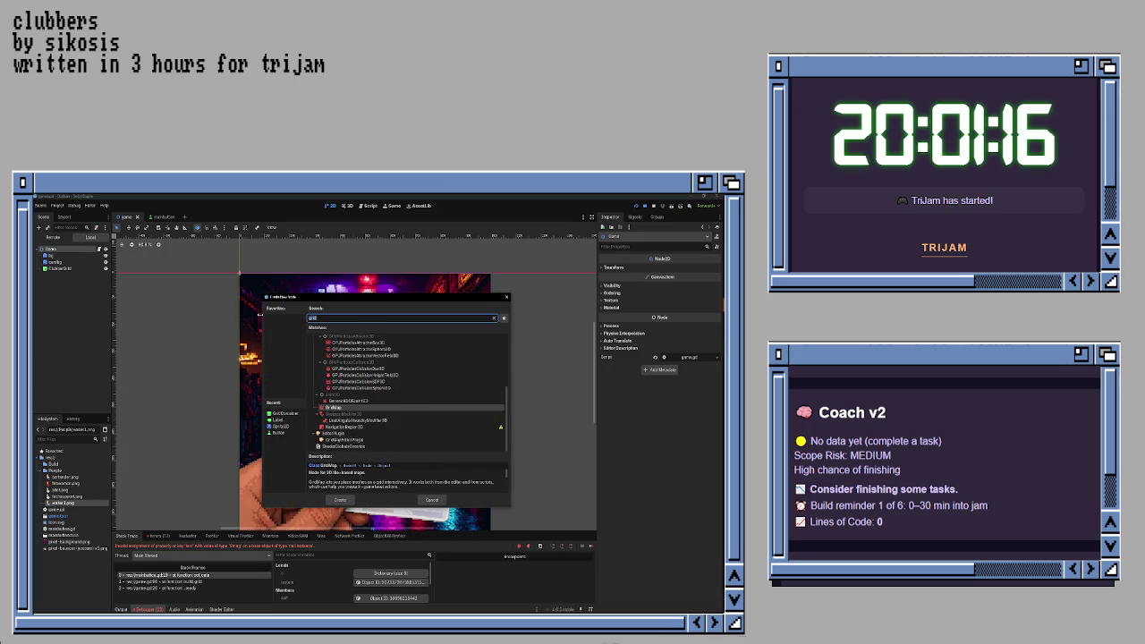
- Add a Label node named HeadingLabel and begin its text with 'Checking ID...'
{"action": "type", "text": "label"}
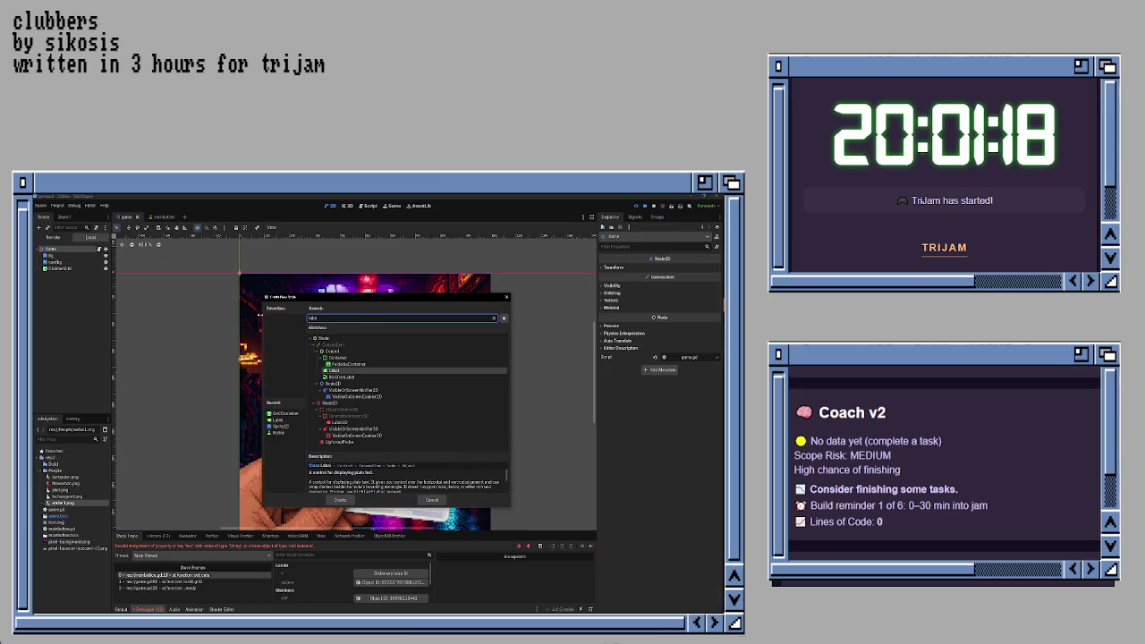
{"action": "key", "text": "Return"}
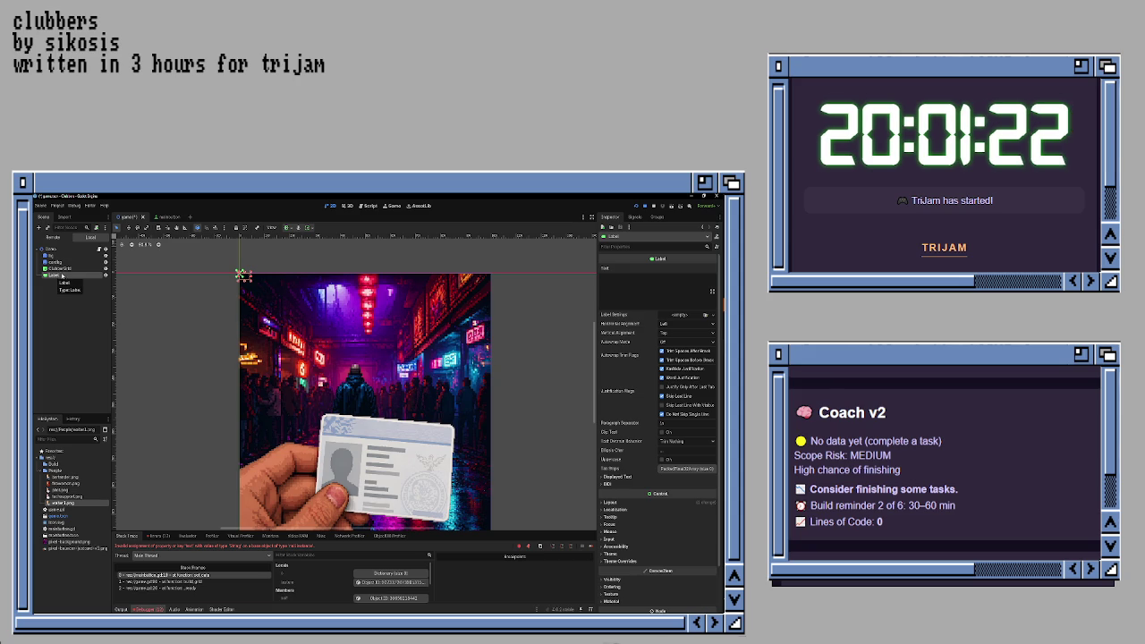
{"action": "double_click", "coordinate": [55, 275]}
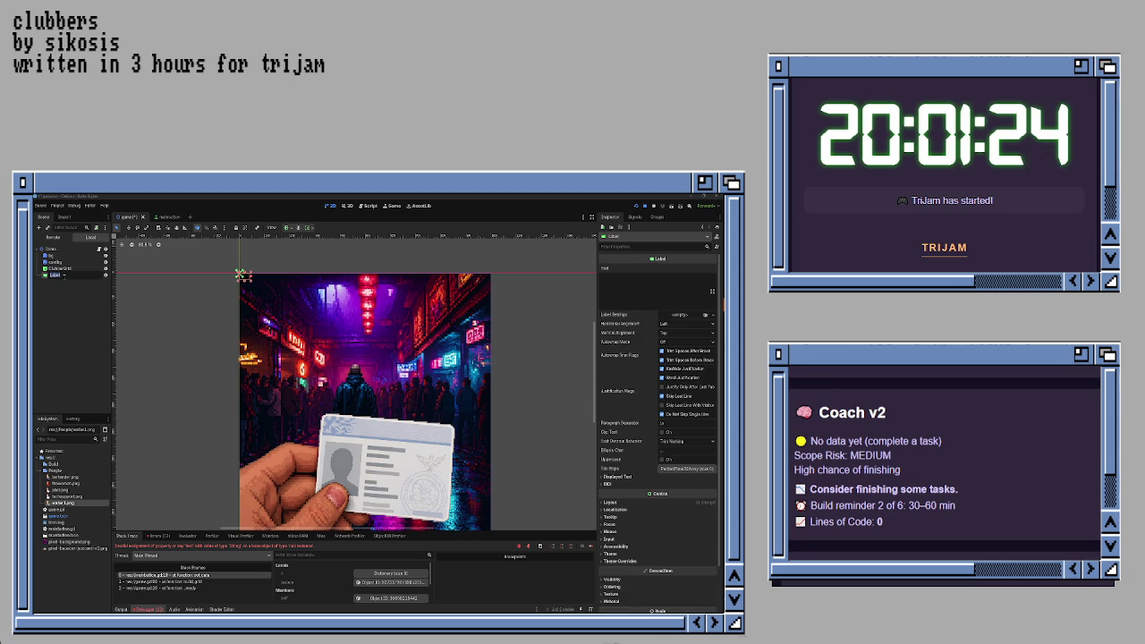
{"action": "type", "text": "NameLabel"}
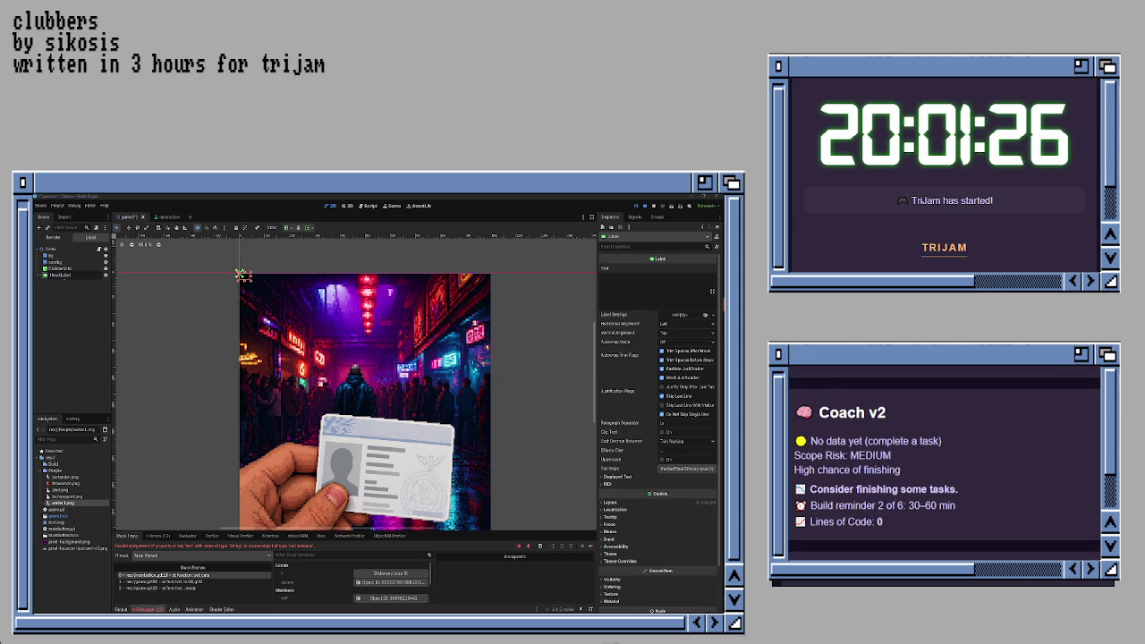
{"action": "key", "text": "Return"}
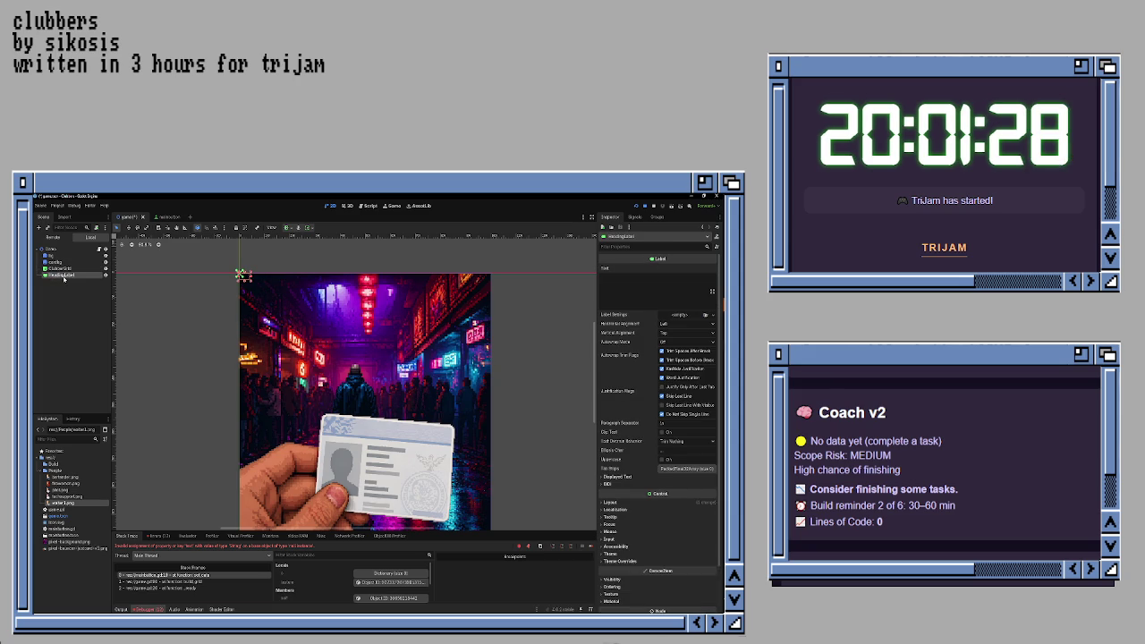
{"action": "left_click", "coordinate": [642, 303]}
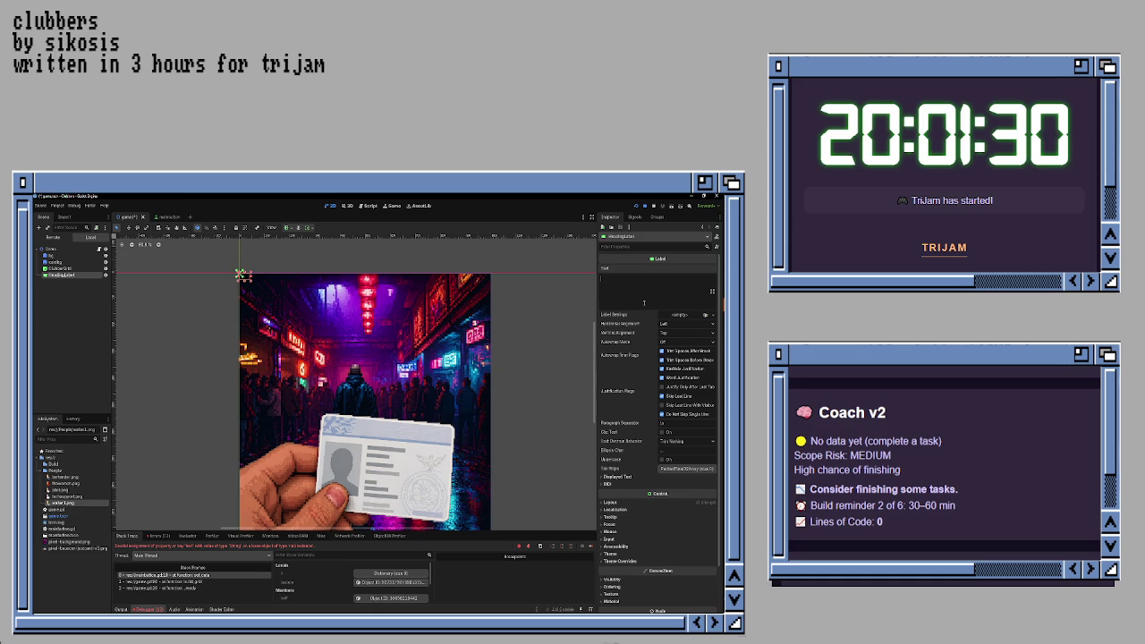
{"action": "type", "text": "Directing"}
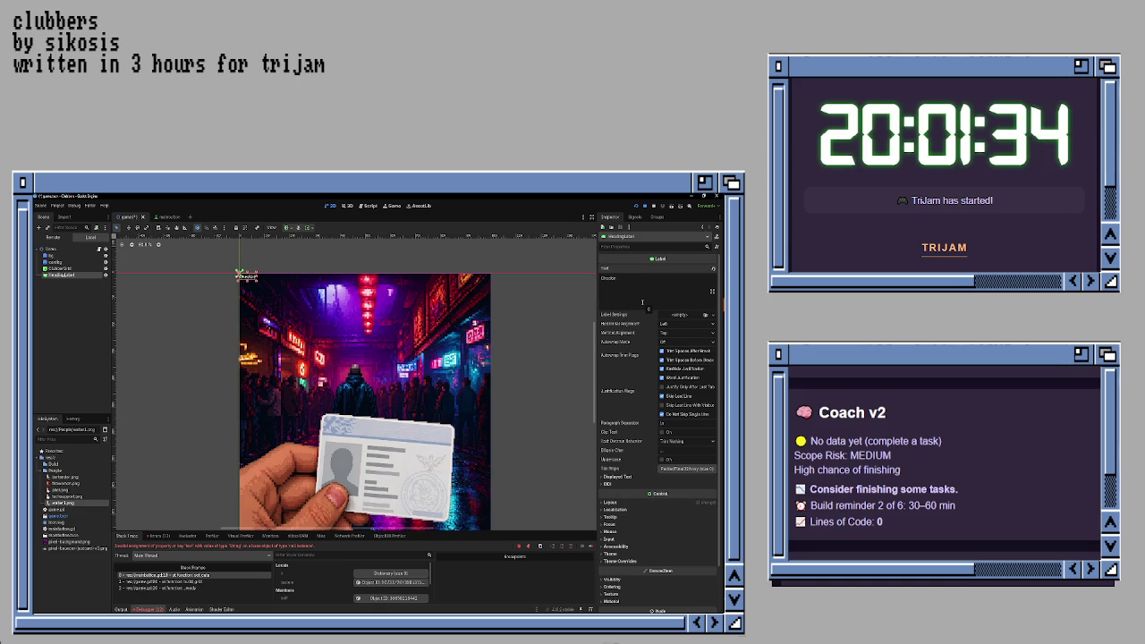
{"action": "type", "text": "g"}
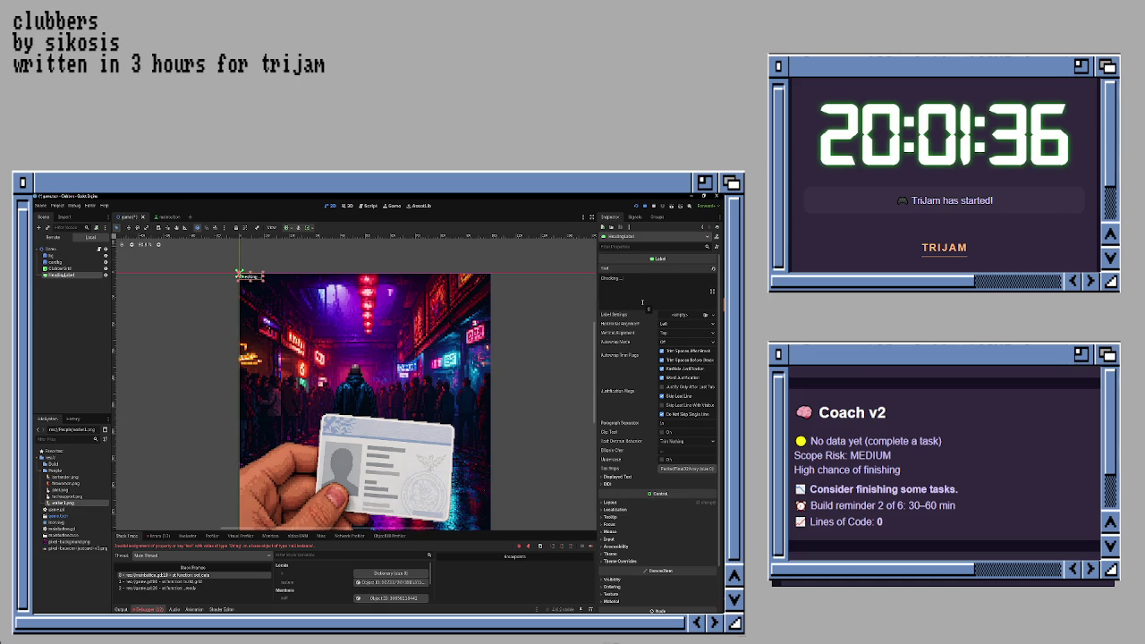
{"action": "type", "text": " ID..."}
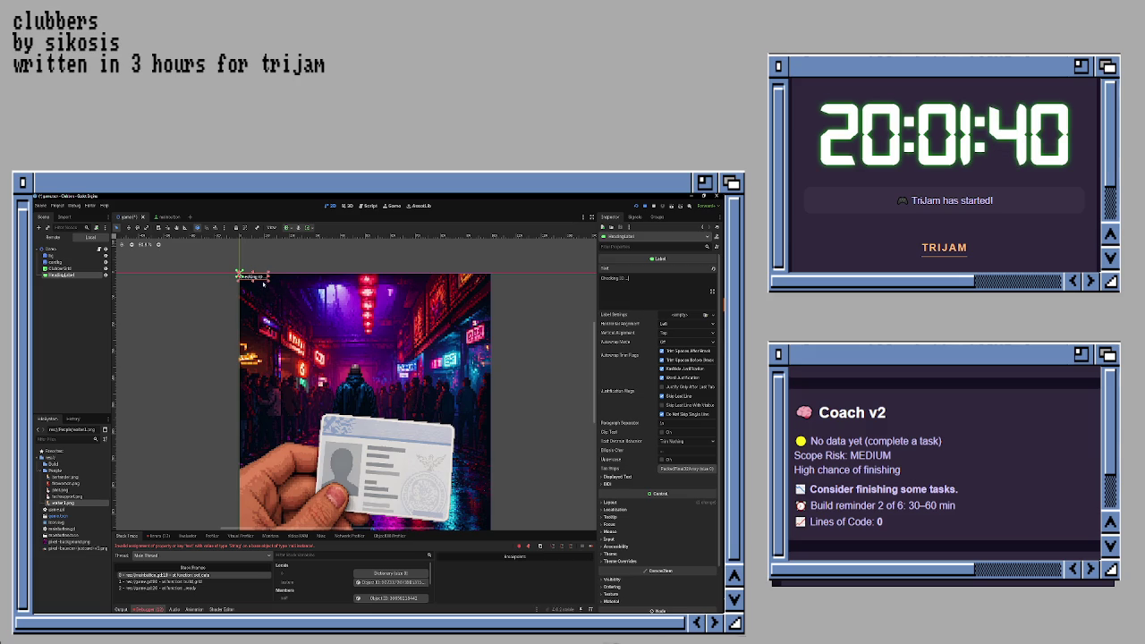
- Drag the Checking ID... label onto the ID card and enable its Font Size theme override
{"action": "mouse_move", "coordinate": [264, 283]}
{"action": "left_mouse_down"}
{"action": "mouse_move", "coordinate": [303, 303]}
{"action": "mouse_move", "coordinate": [392, 430]}
{"action": "mouse_move", "coordinate": [374, 431]}
{"action": "left_mouse_up"}
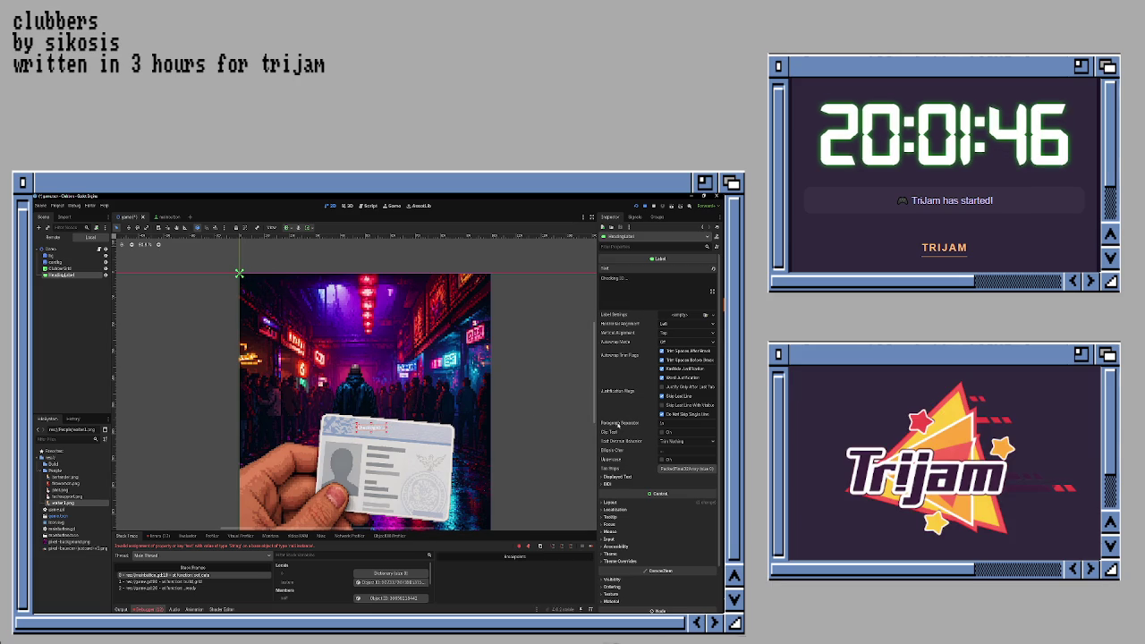
{"action": "scroll", "coordinate": [618, 421], "scroll_direction": "down", "scroll_amount": 1}
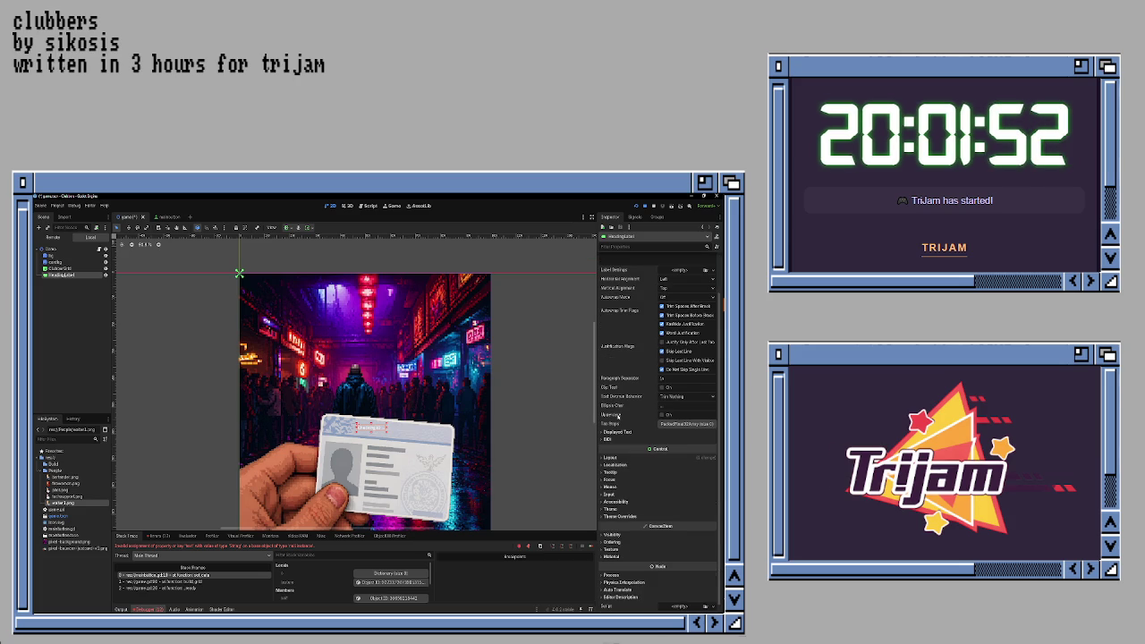
{"action": "scroll", "coordinate": [618, 416], "scroll_direction": "down", "scroll_amount": 1}
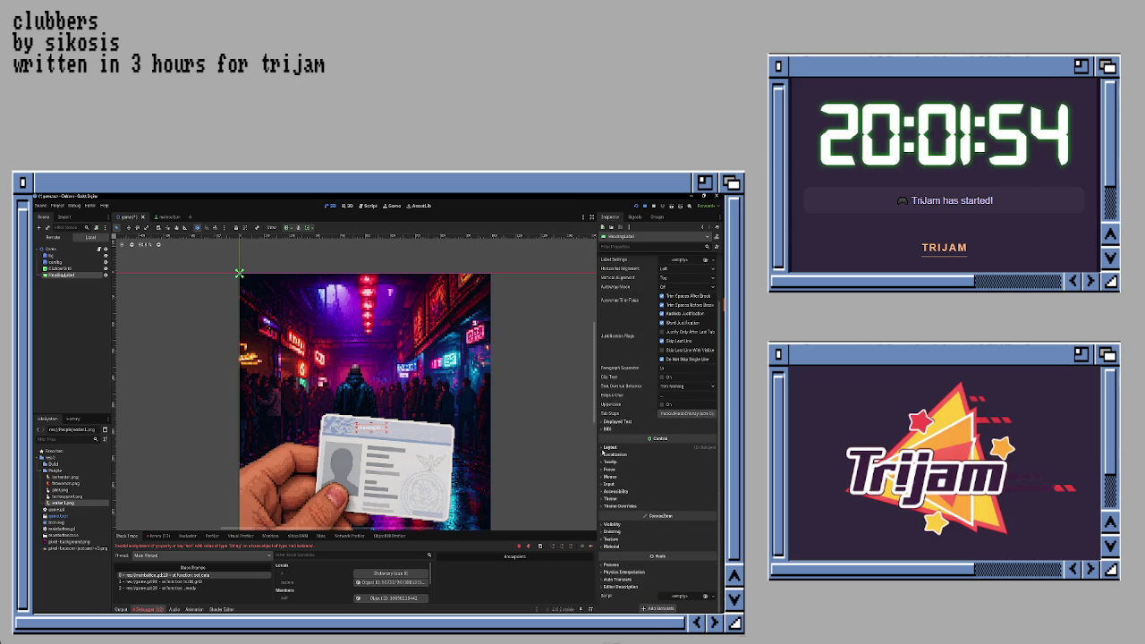
{"action": "left_click", "coordinate": [611, 507]}
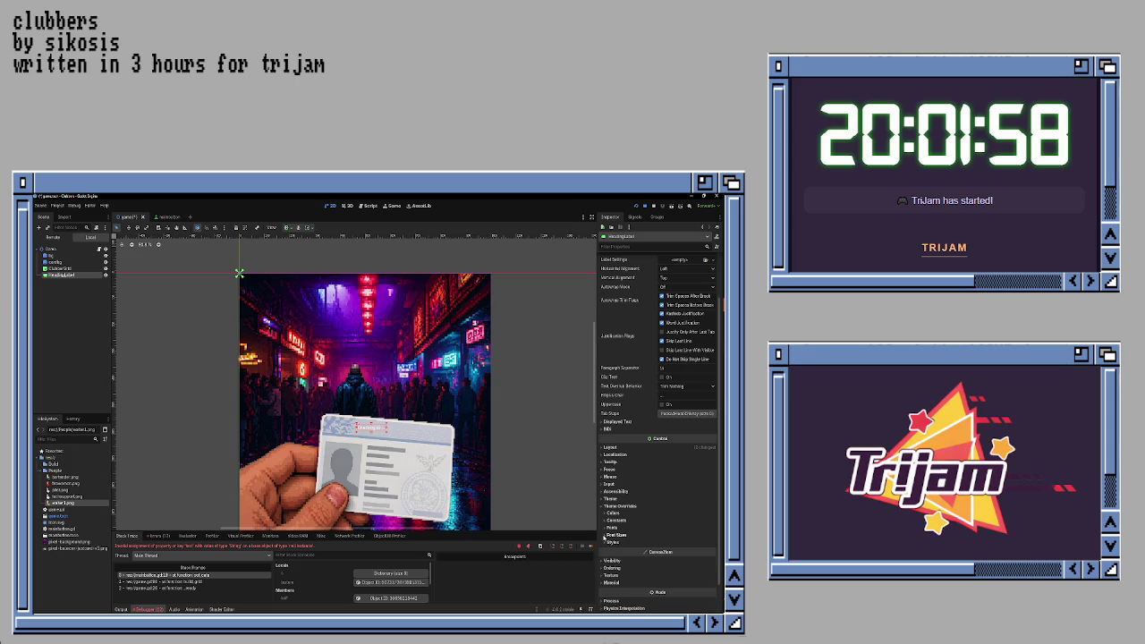
{"action": "left_click", "coordinate": [617, 535]}
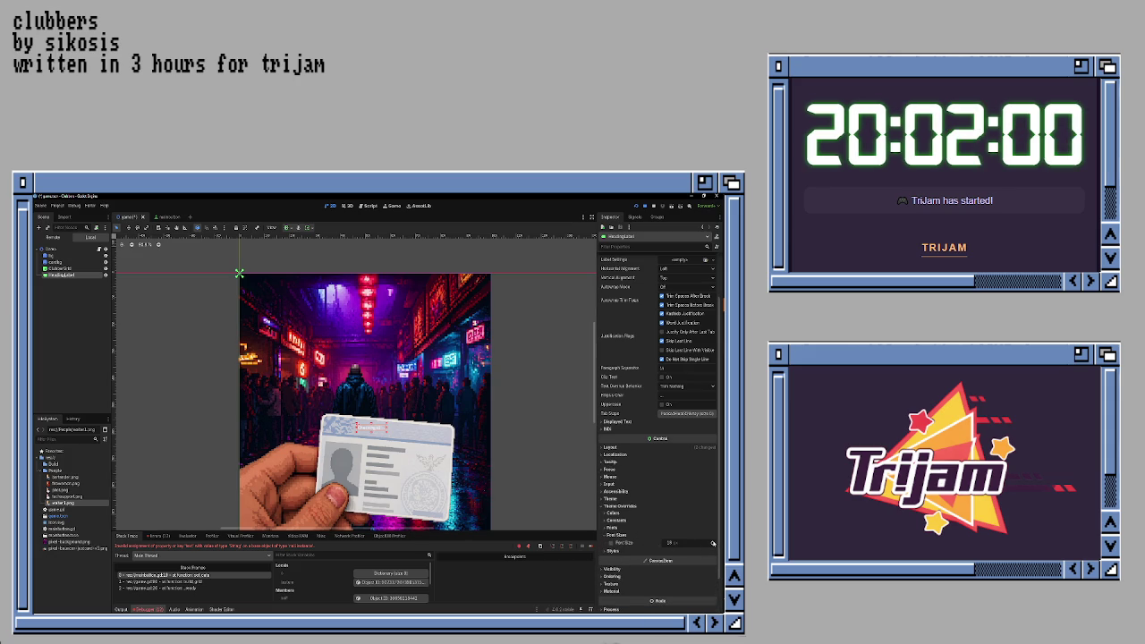
{"action": "scroll", "coordinate": [713, 544], "scroll_direction": "up", "scroll_amount": 6}
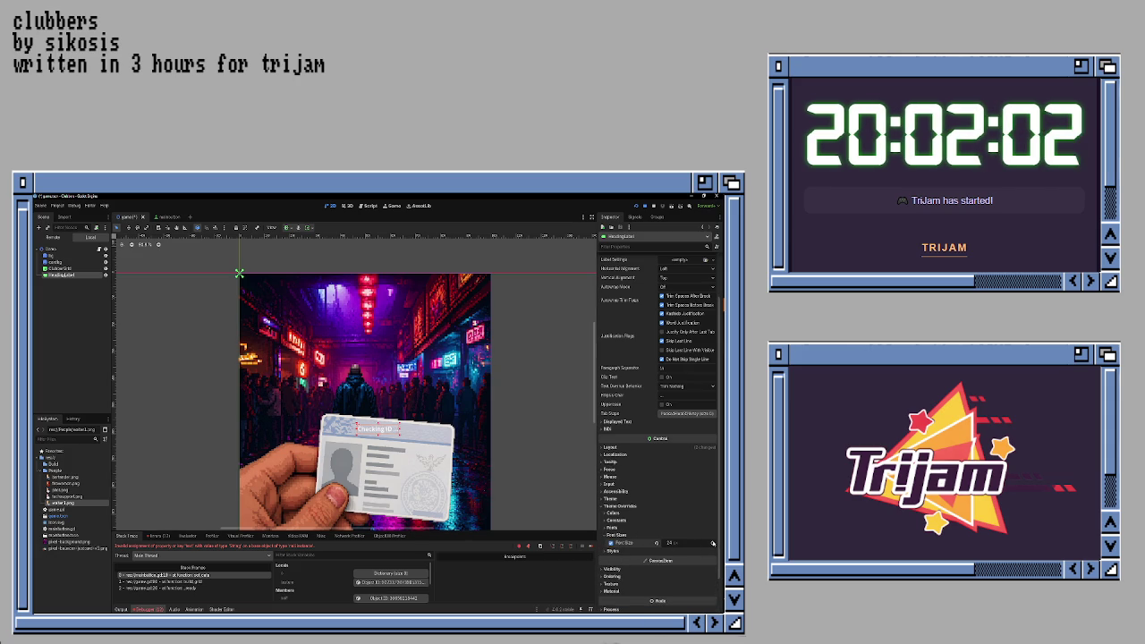
{"action": "scroll", "coordinate": [714, 543], "scroll_direction": "up", "scroll_amount": 4}
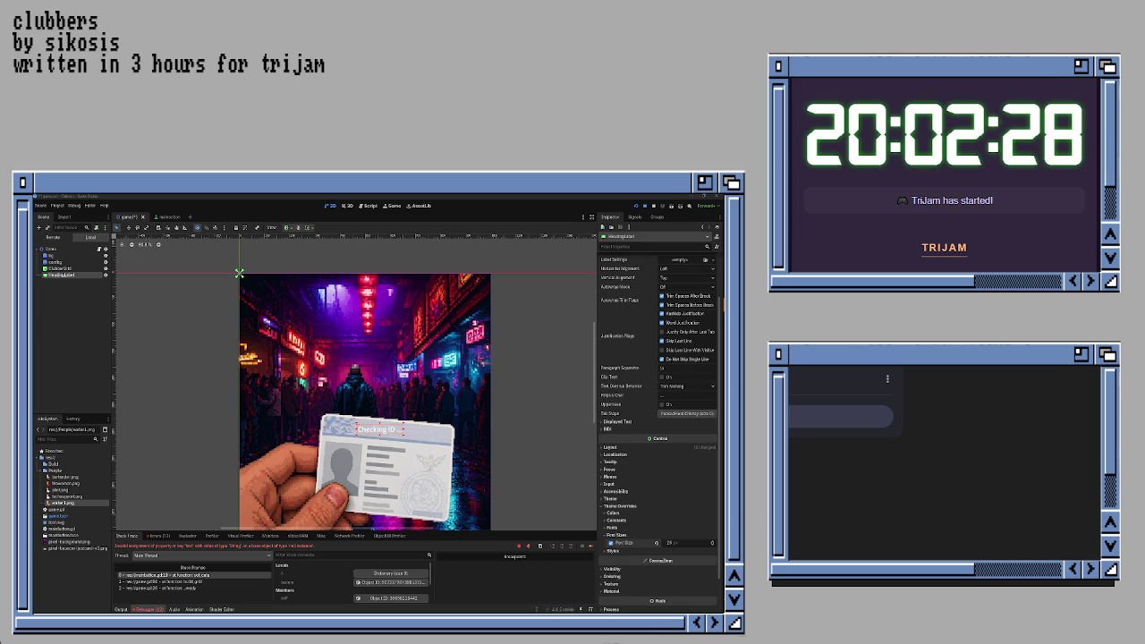
- Rotate the Checking ID heading to about -11.8°, nudge it up, and widen it
{"action": "left_click", "coordinate": [617, 447]}
{"action": "scroll", "coordinate": [636, 483], "scroll_direction": "down", "scroll_amount": 2}
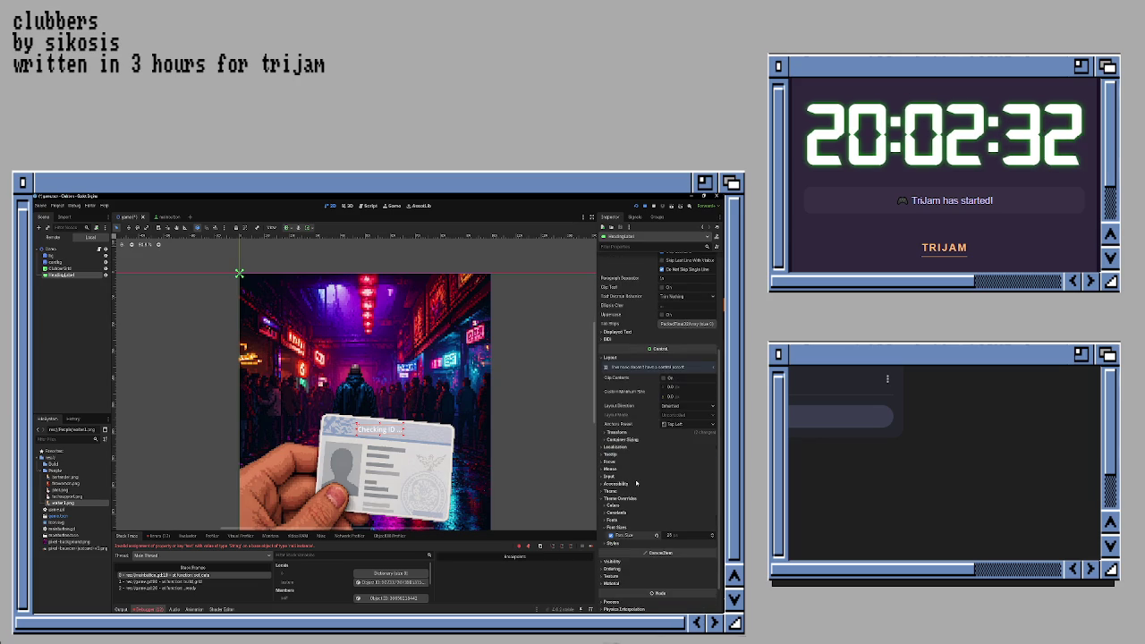
{"action": "left_click", "coordinate": [618, 433]}
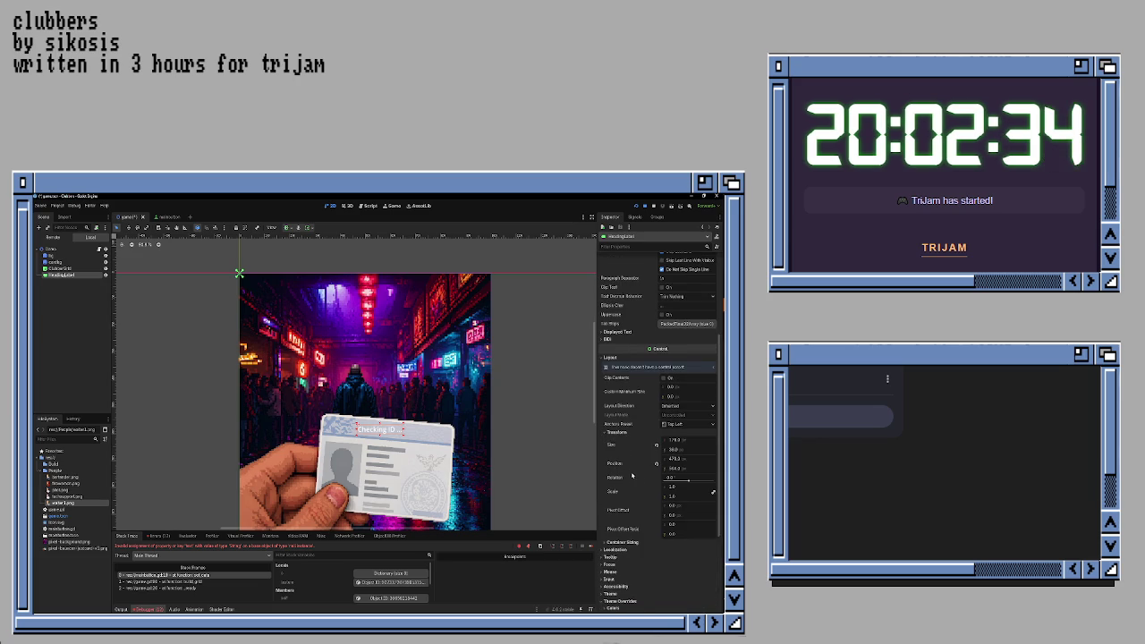
{"action": "left_click_drag", "start_coordinate": [684, 481], "coordinate": [689, 481]}
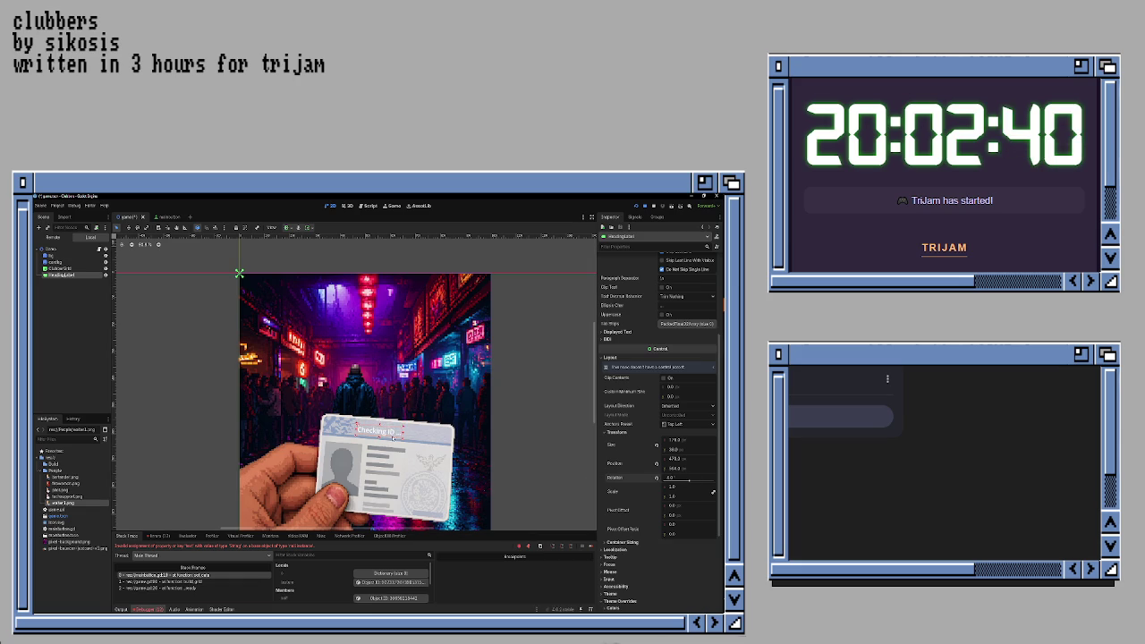
{"action": "key", "text": "Up"}
{"action": "key", "text": "Up"}
{"action": "key", "text": "Up"}
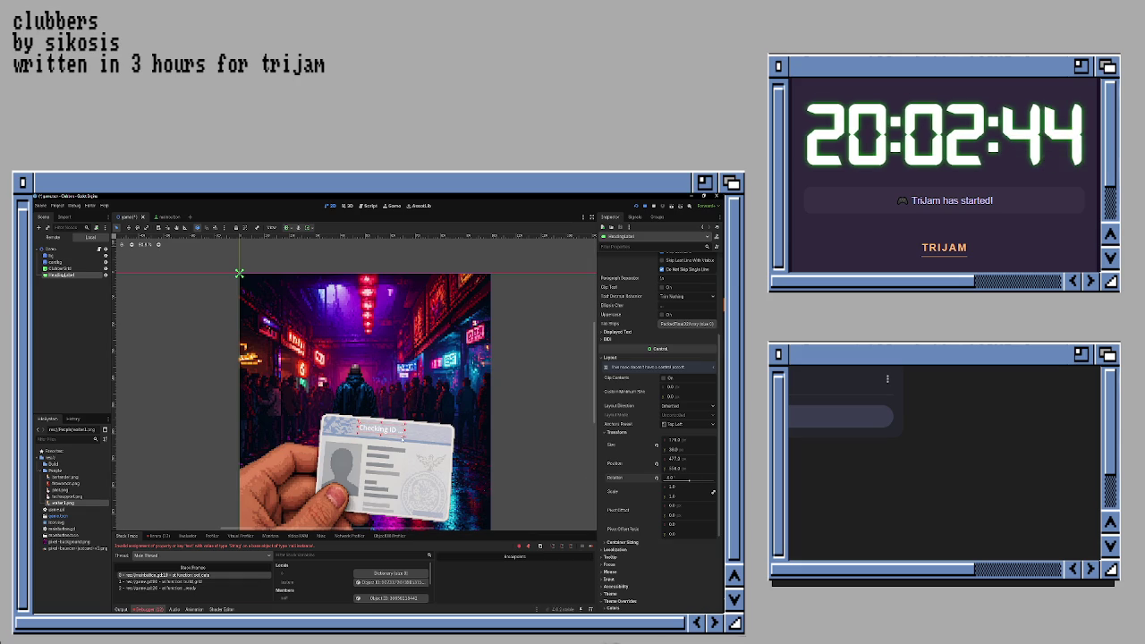
{"action": "left_click_drag", "start_coordinate": [404, 438], "coordinate": [426, 440]}
{"action": "left_click", "coordinate": [527, 444]}
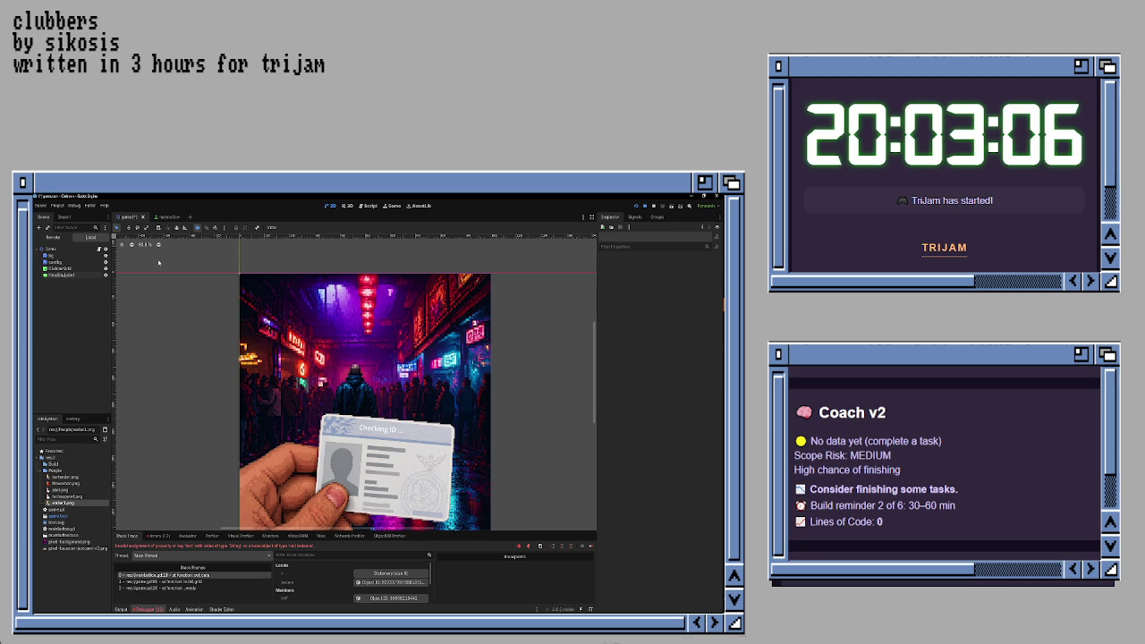
- Save the scene and go to the empty line after the return in mainbutton.gd
{"action": "mouse_move", "coordinate": [162, 219]}
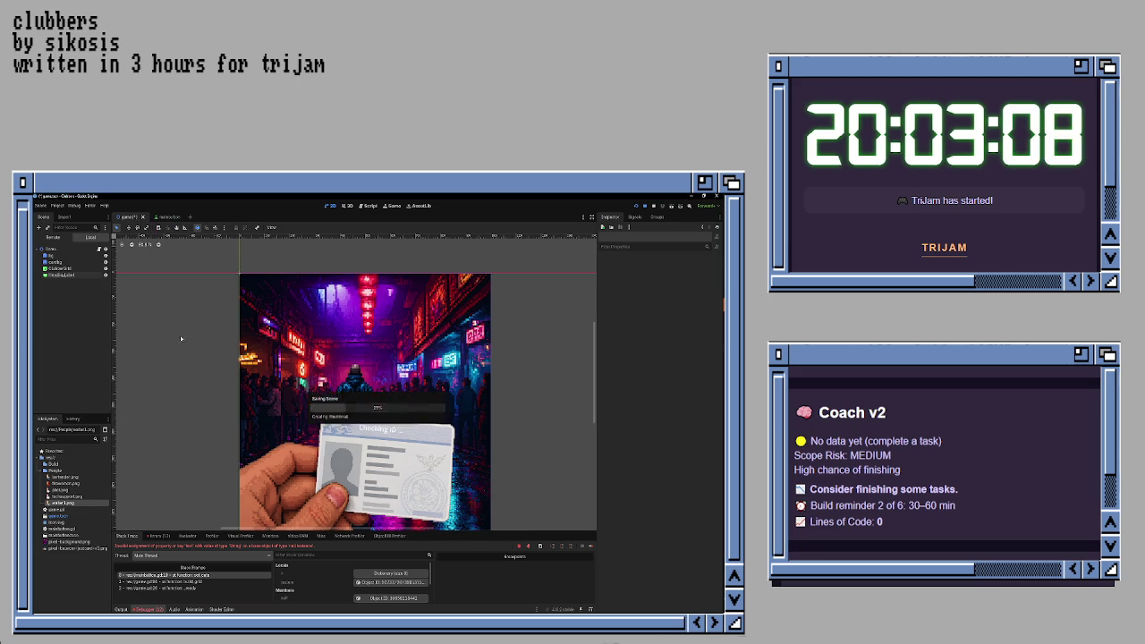
{"action": "key", "text": "ctrl+s"}
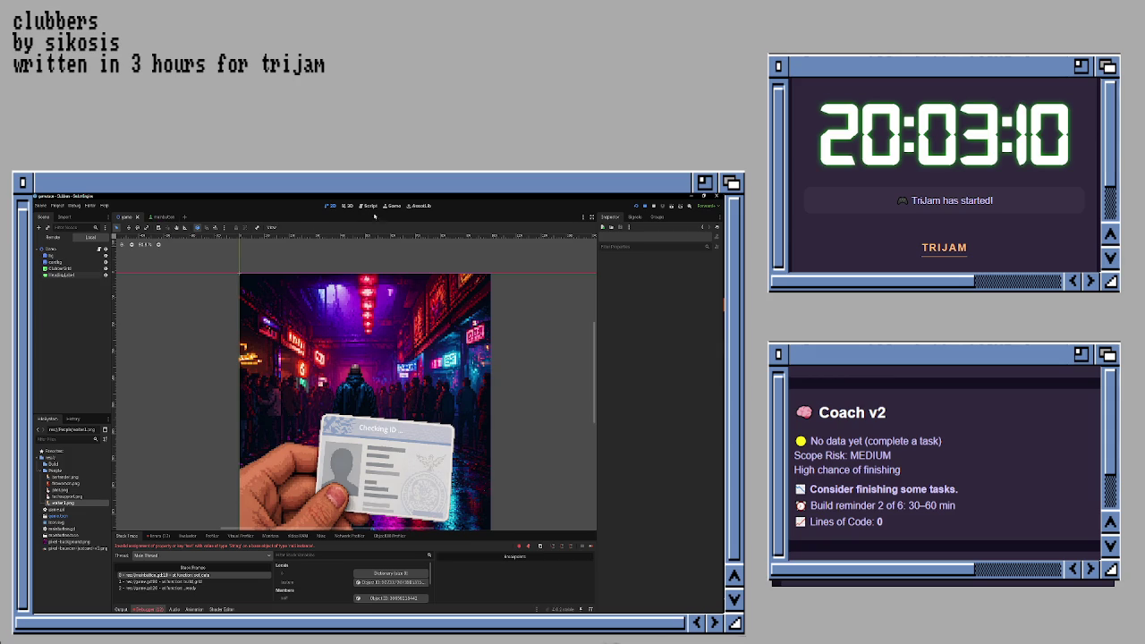
{"action": "left_click", "coordinate": [370, 205]}
{"action": "left_click", "coordinate": [320, 347]}
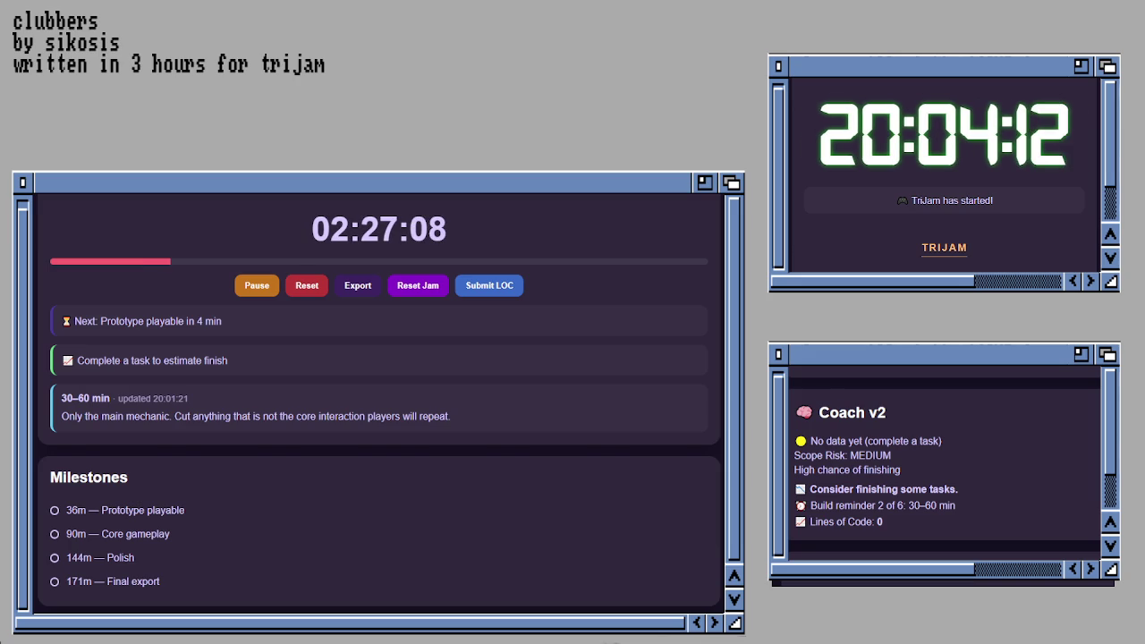
- Scroll the jam dashboard down to the Task Progress and Submission Checklist
{"action": "scroll", "coordinate": [380, 394], "scroll_direction": "down", "scroll_amount": 5}
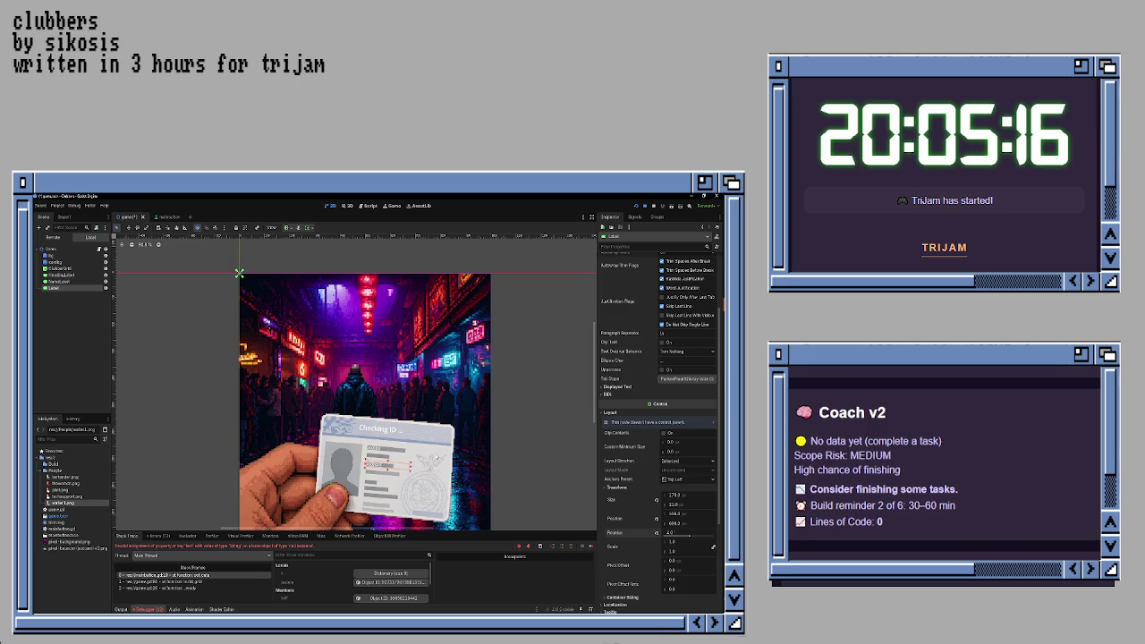
- Drag the new ID-card label to about 229 px wide and name it OccupationLabel
{"action": "left_click", "coordinate": [508, 456]}
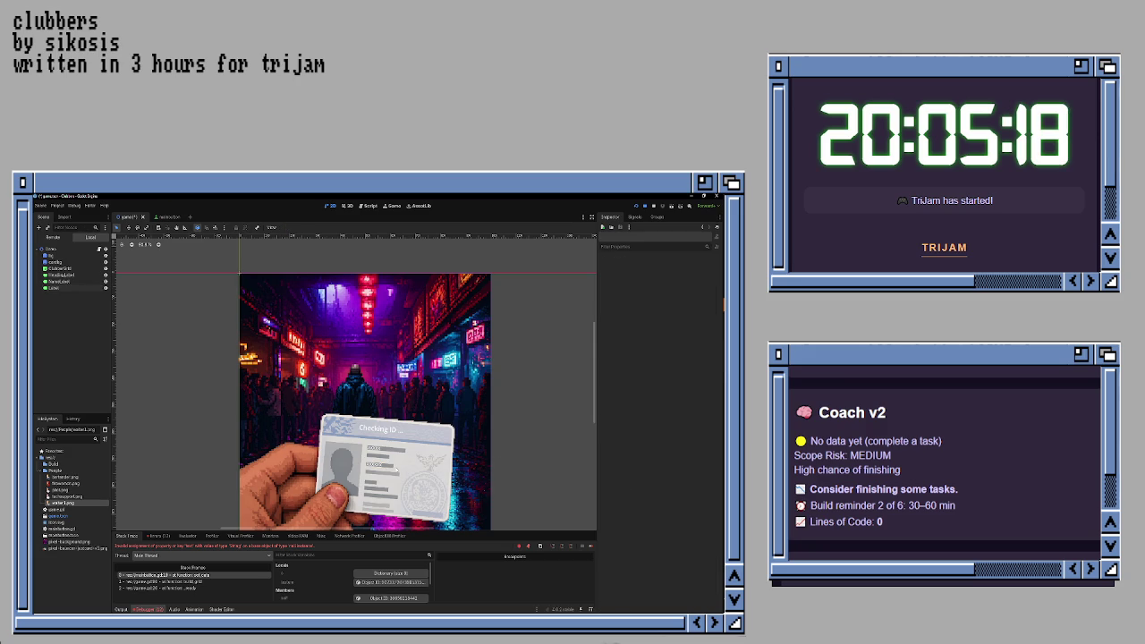
{"action": "left_click", "coordinate": [387, 466]}
{"action": "left_click_drag", "start_coordinate": [412, 465], "coordinate": [424, 467]}
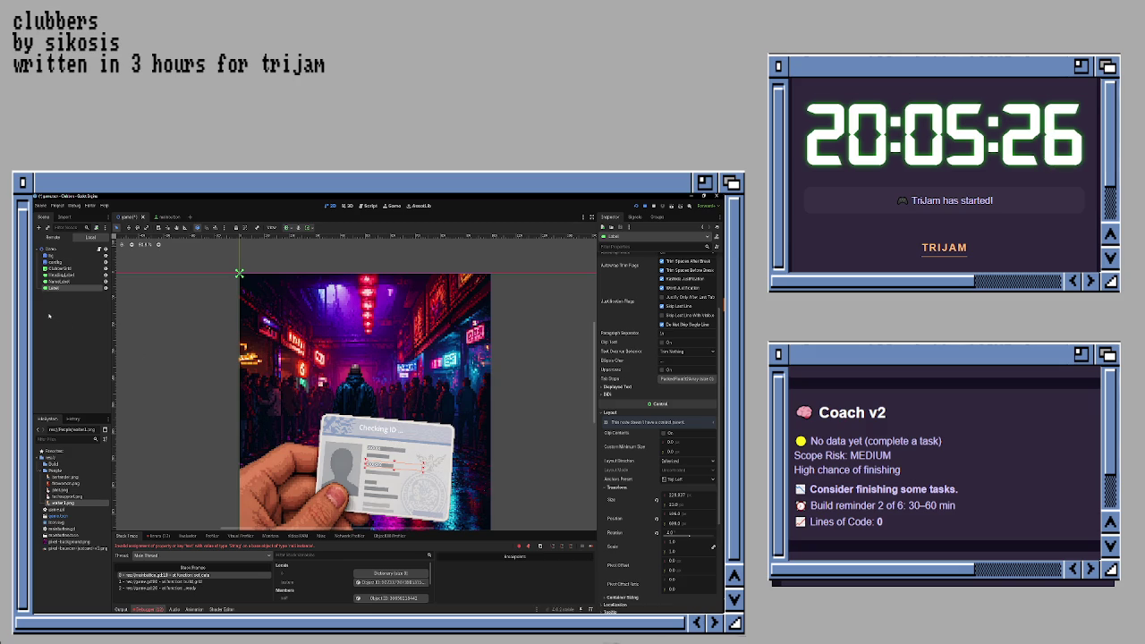
{"action": "double_click", "coordinate": [61, 289]}
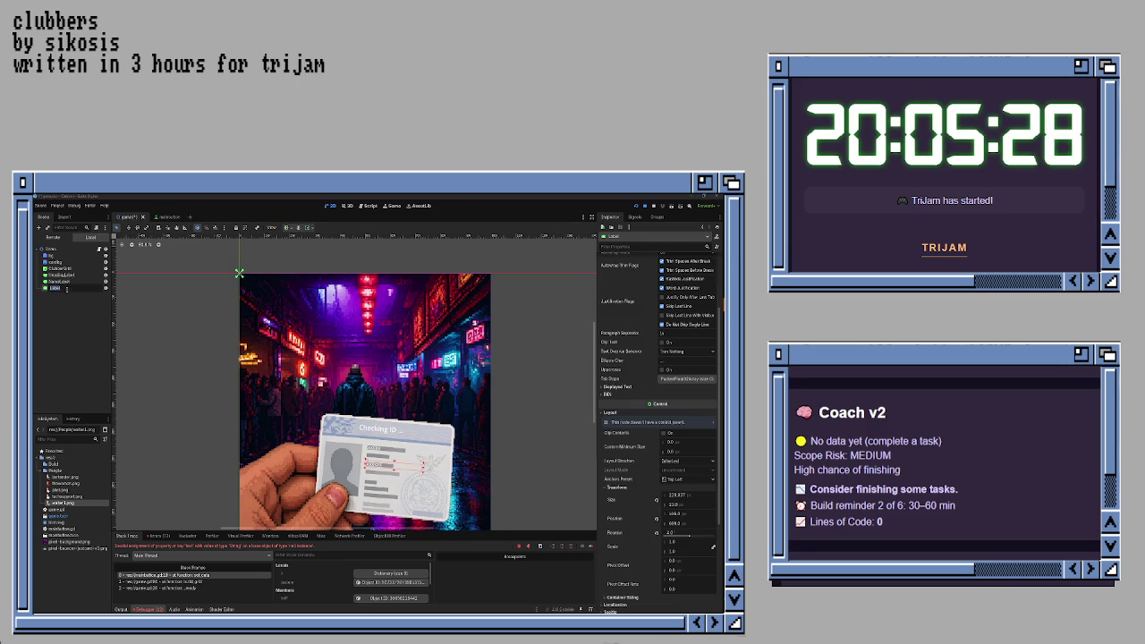
{"action": "type", "text": "IDLabel"}
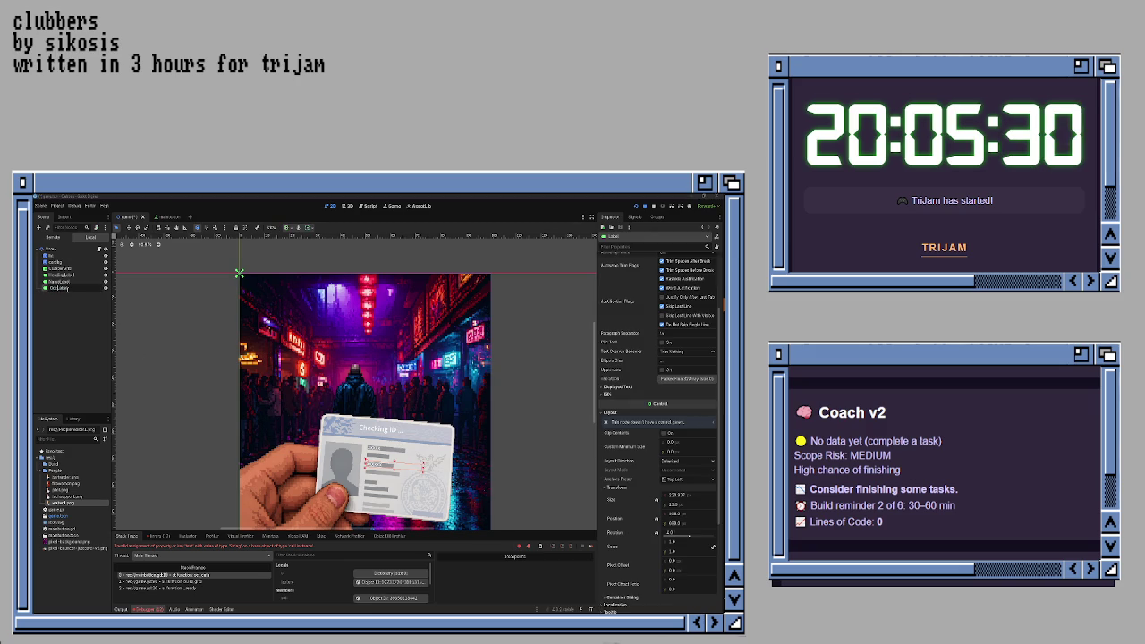
{"action": "type", "text": "onLabel"}
{"action": "key", "text": "Return"}
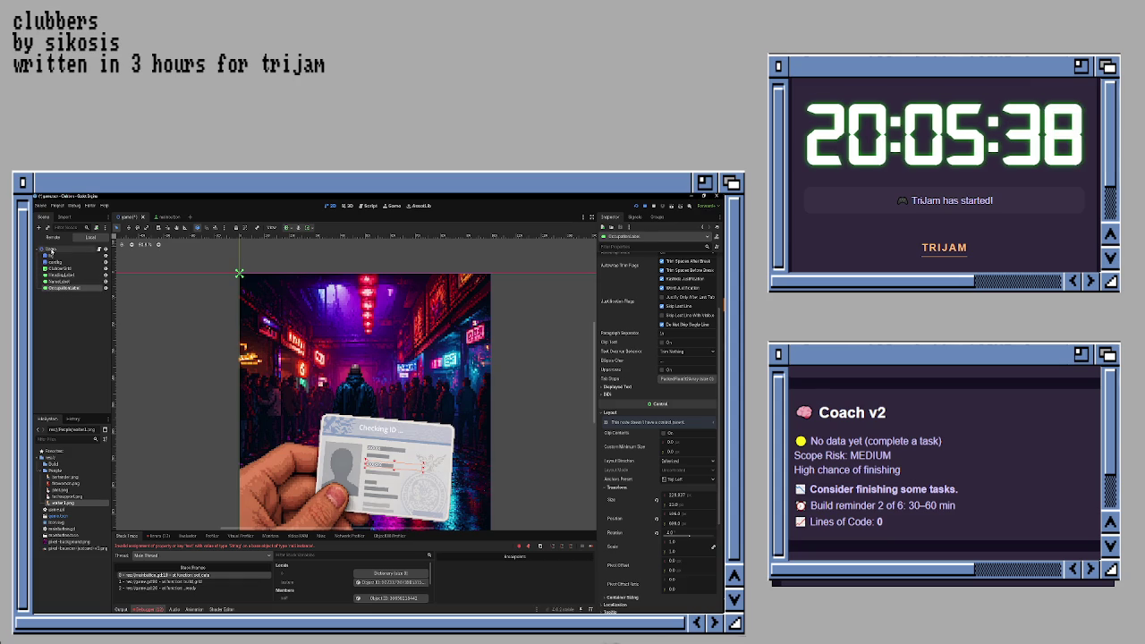
- Add a Sprite2D child under the Game node and rename it PersonImage
{"action": "left_click", "coordinate": [51, 250]}
{"action": "right_click", "coordinate": [54, 251]}
{"action": "left_click", "coordinate": [75, 263]}
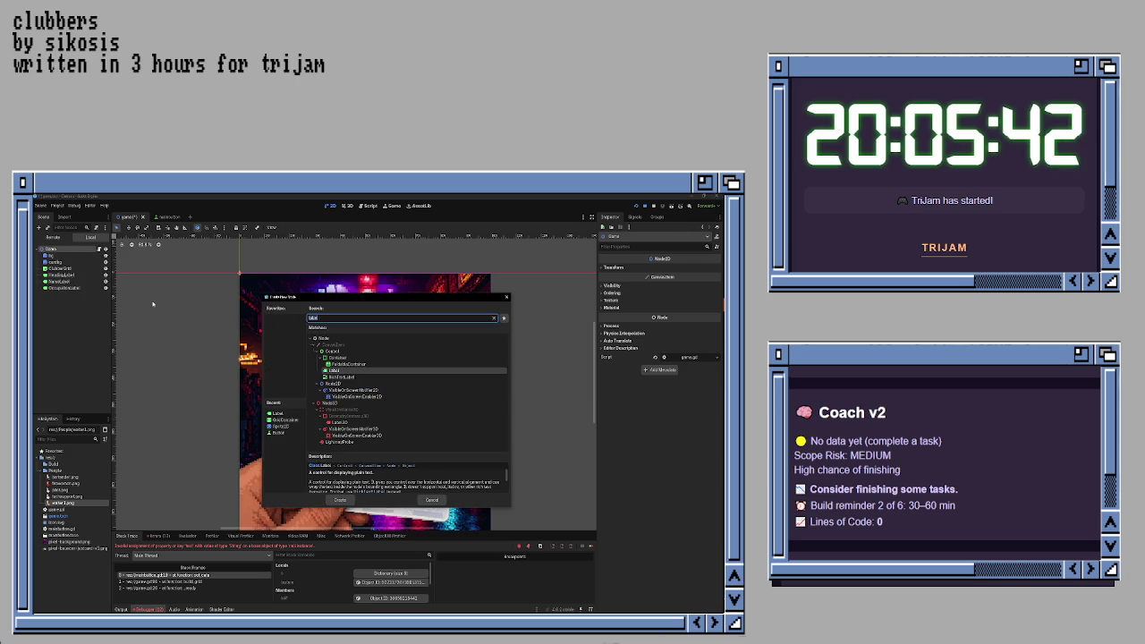
{"action": "type", "text": "sprite"}
{"action": "key", "text": "Return"}
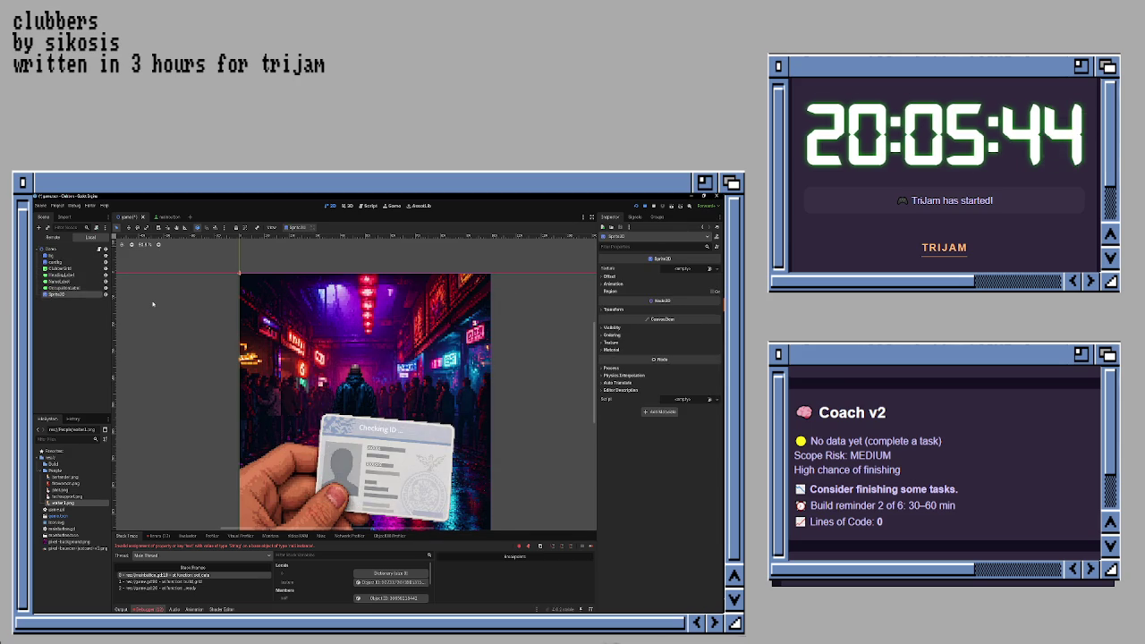
{"action": "double_click", "coordinate": [54, 294]}
{"action": "type", "text": "Pfp"}
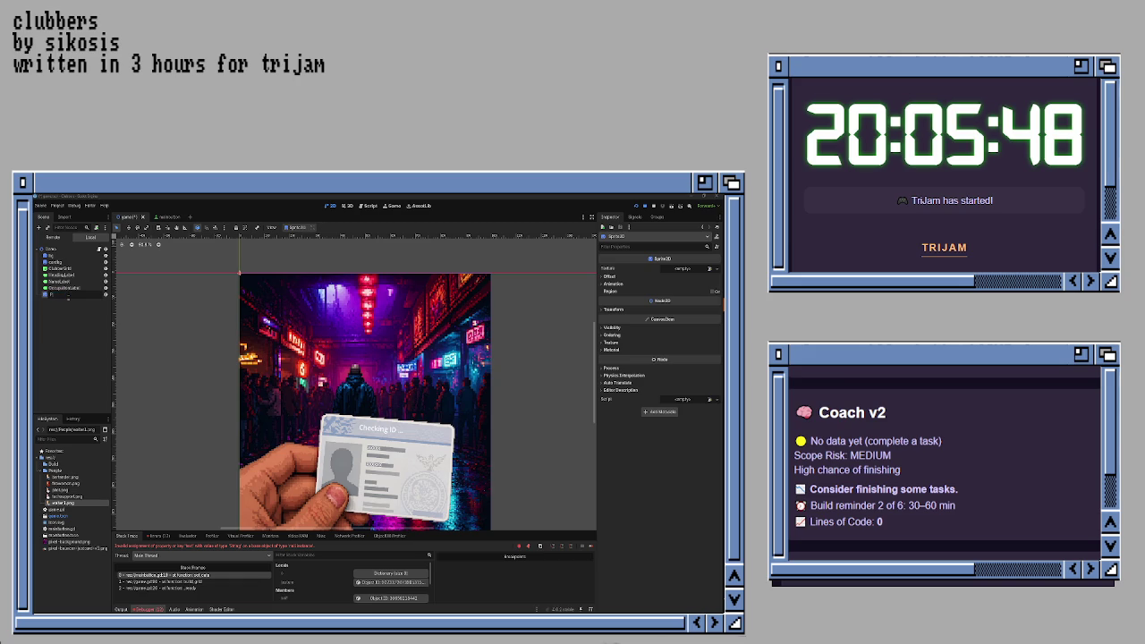
{"action": "type", "text": "Image"}
{"action": "key", "text": "Return"}
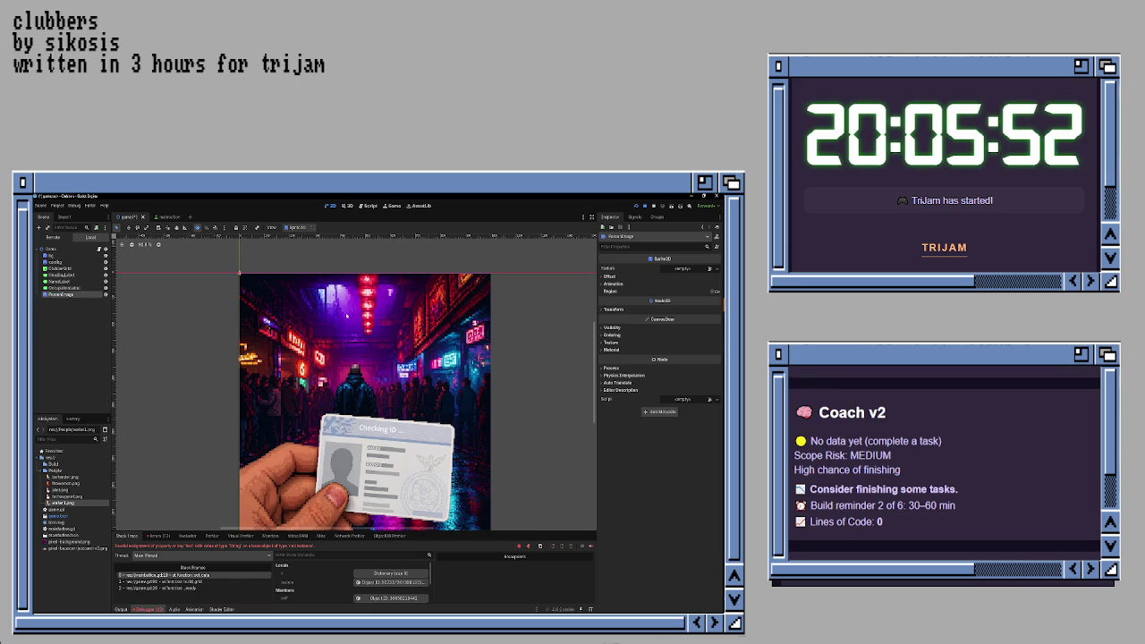
- Load res://People/bartender.png as the sprite's texture
{"action": "left_click", "coordinate": [709, 268]}
{"action": "left_click", "coordinate": [662, 417]}
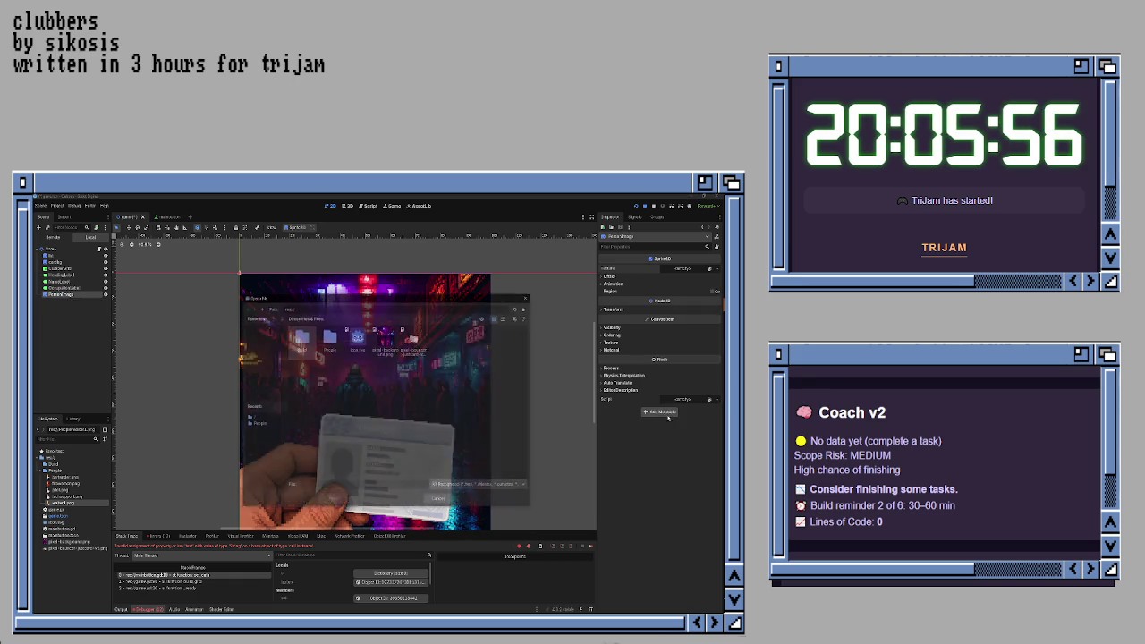
{"action": "double_click", "coordinate": [329, 338]}
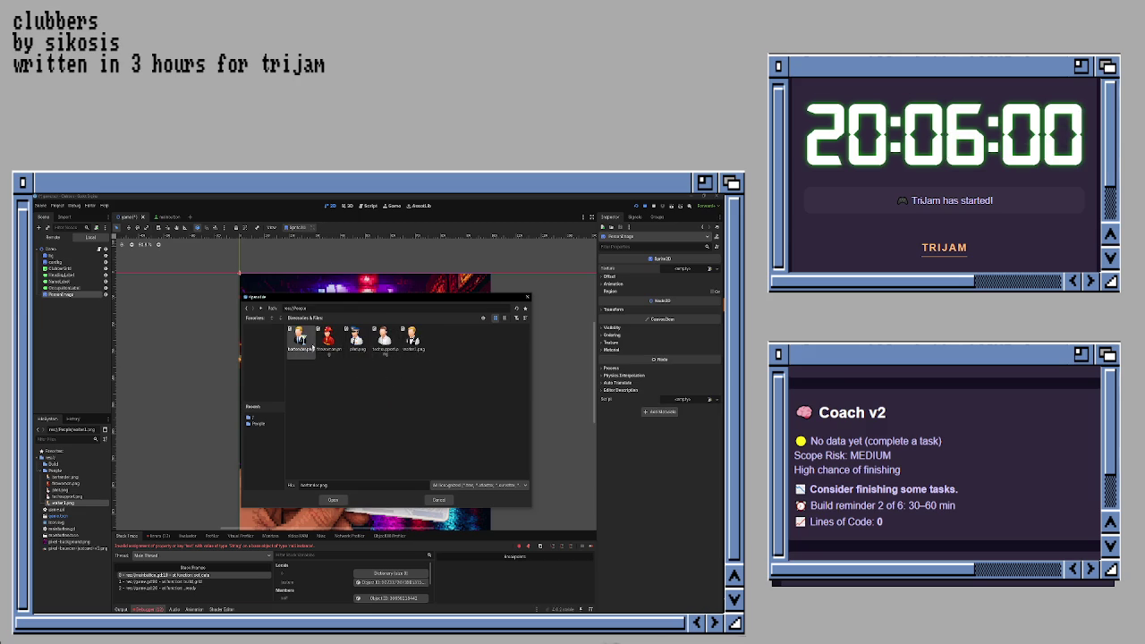
{"action": "double_click", "coordinate": [301, 338]}
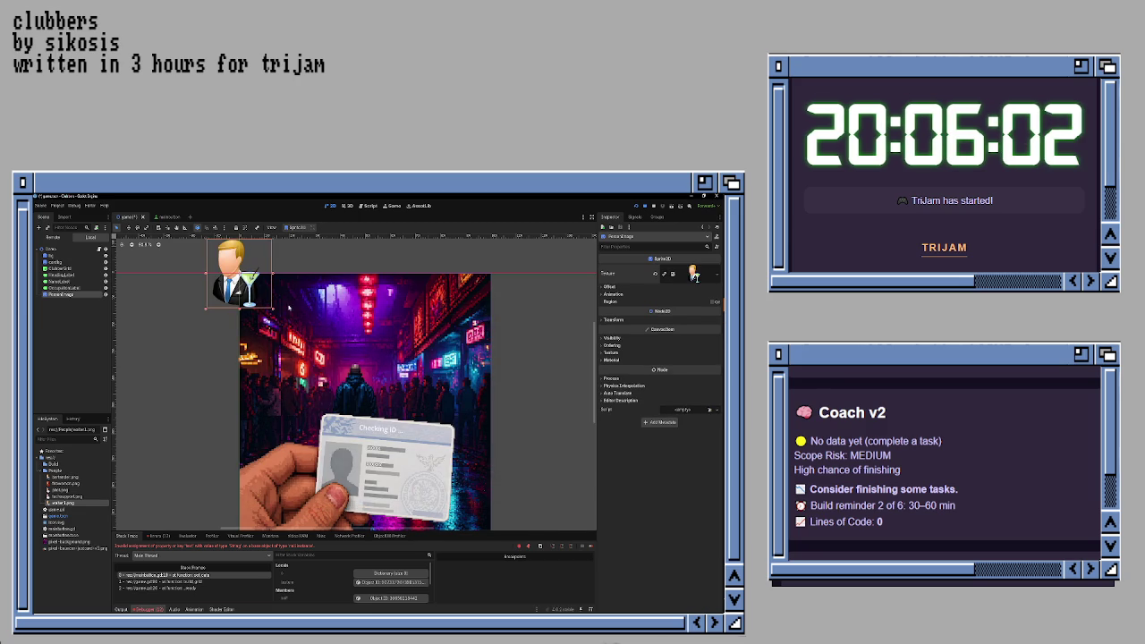
- Try a larger scale on the portrait, move it onto the ID card, then undo the enlargement
{"action": "left_click", "coordinate": [614, 320]}
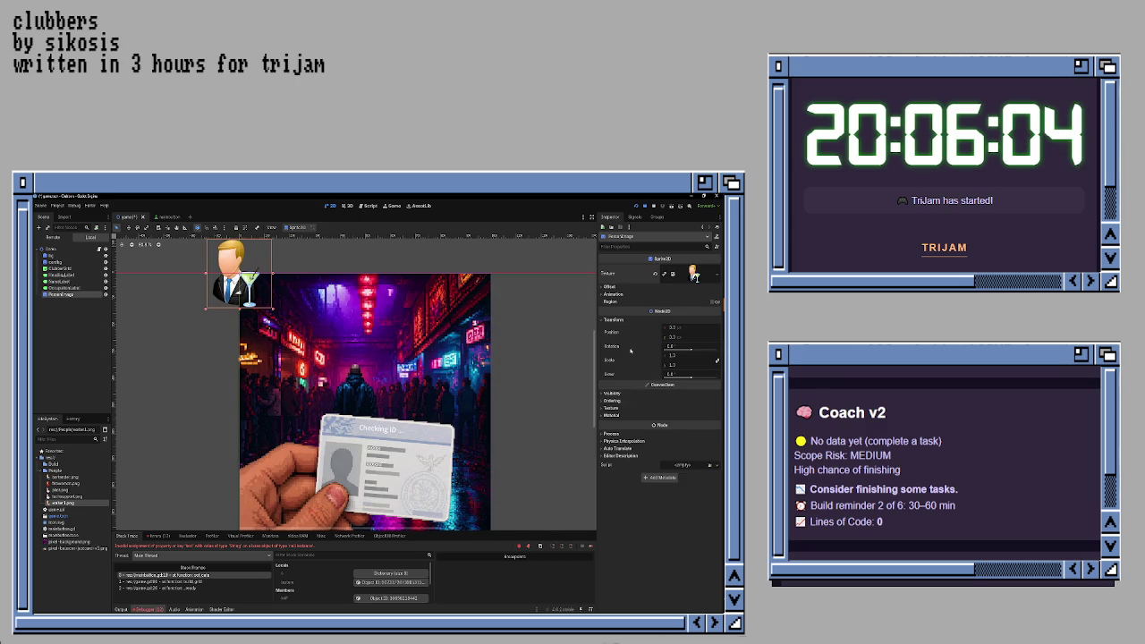
{"action": "left_click", "coordinate": [683, 356]}
{"action": "type", "text": "3"}
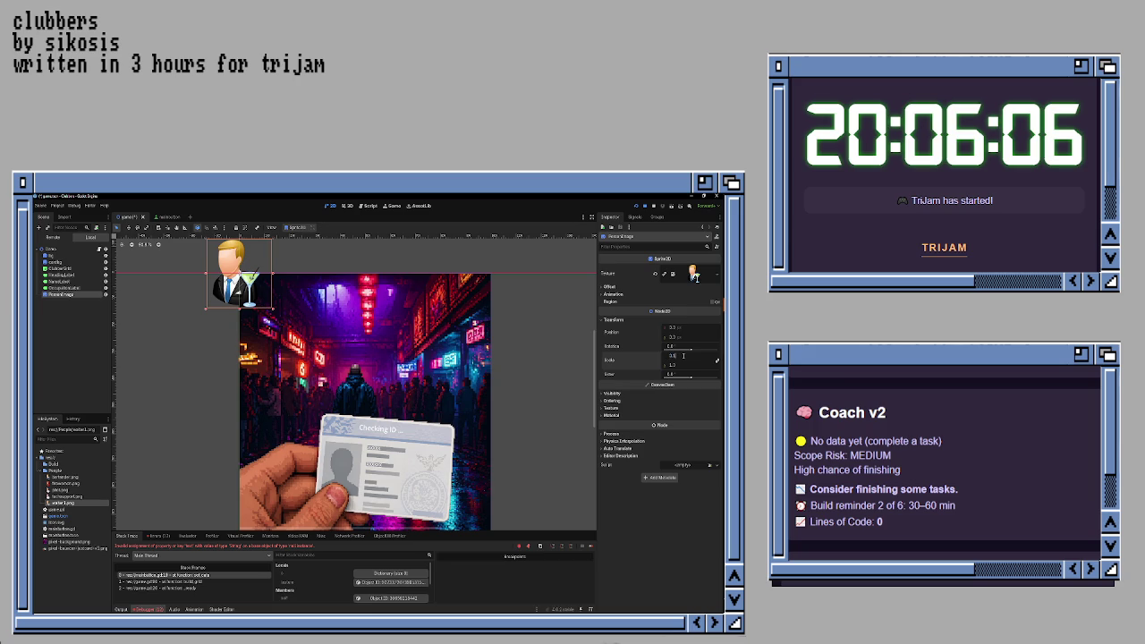
{"action": "key", "text": "Return"}
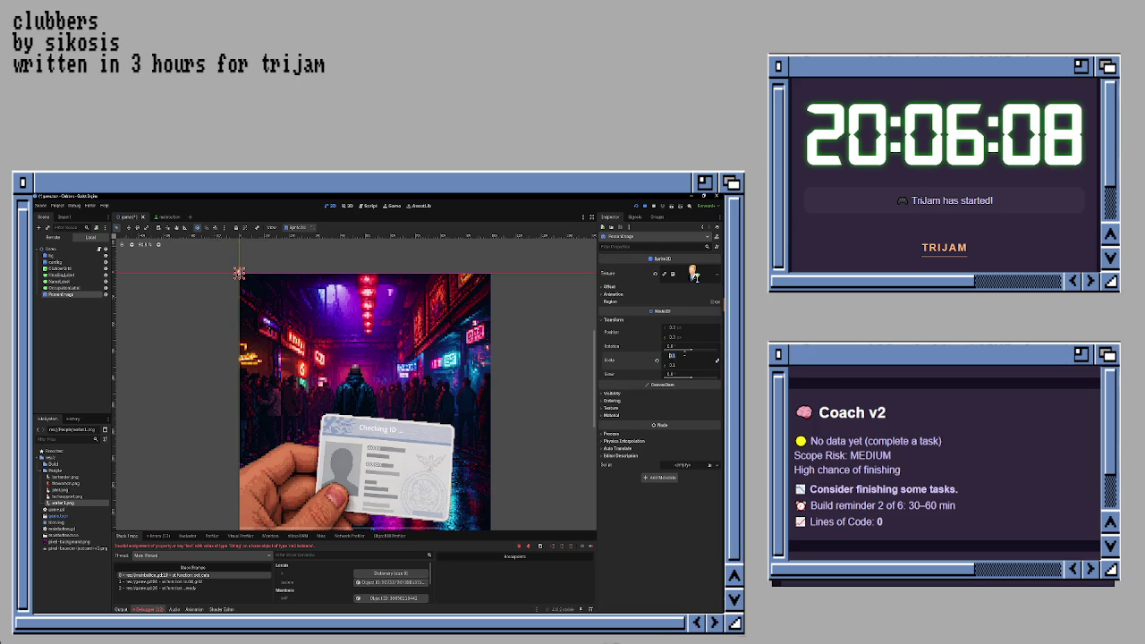
{"action": "key", "text": "Tab"}
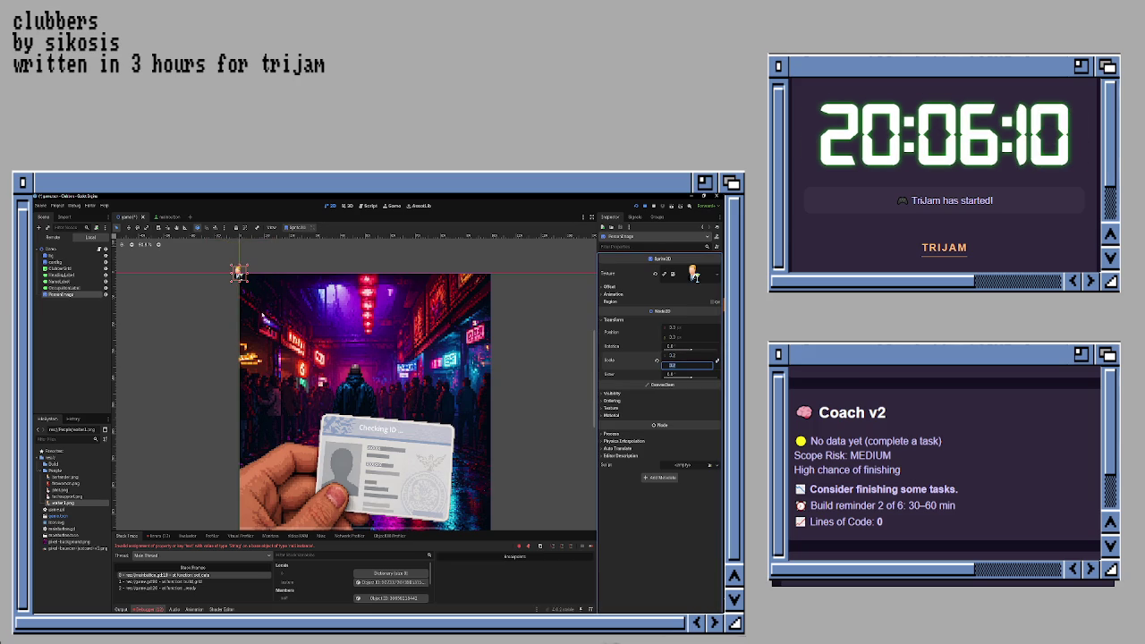
{"action": "key", "text": "Return"}
{"action": "mouse_move", "coordinate": [349, 465]}
{"action": "left_mouse_down"}
{"action": "mouse_move", "coordinate": [332, 455]}
{"action": "mouse_move", "coordinate": [353, 475]}
{"action": "left_mouse_up"}
{"action": "key", "text": "ctrl+z"}
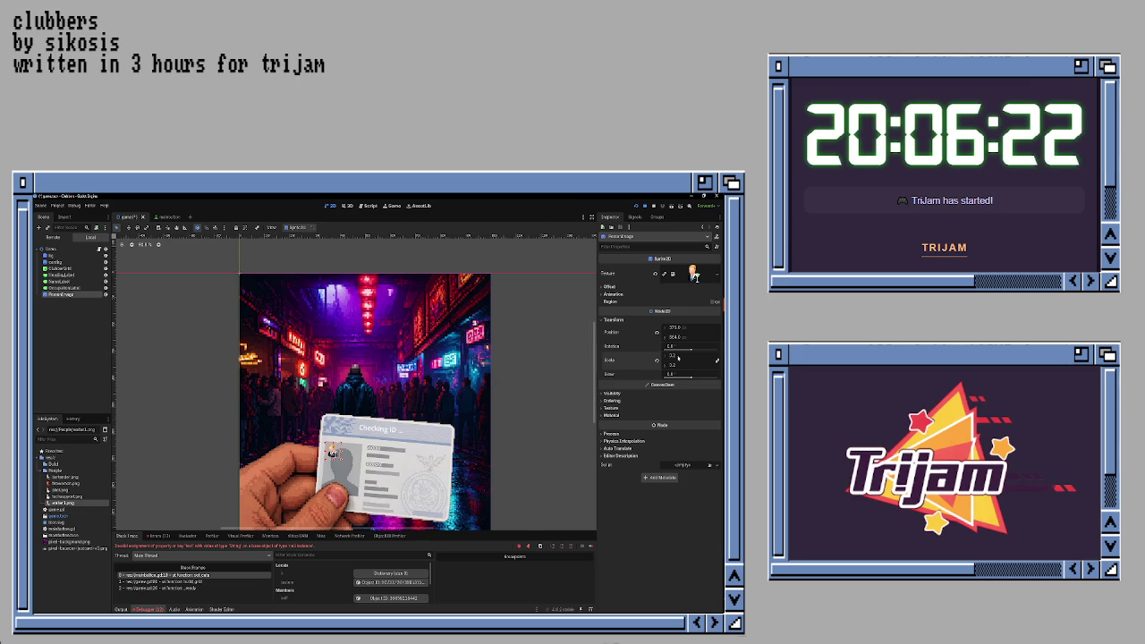
- Set the portrait's scale to 0.5 × 0.5 and tilt it to match the angled card
{"action": "left_click", "coordinate": [675, 355]}
{"action": "type", "text": "0."}
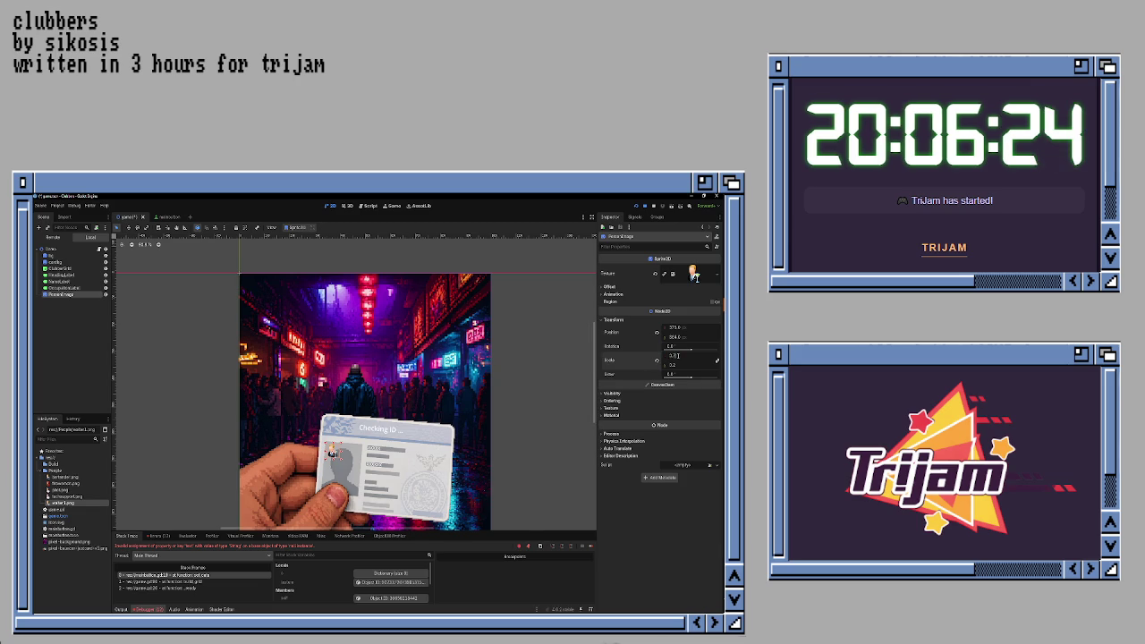
{"action": "key", "text": "Tab"}
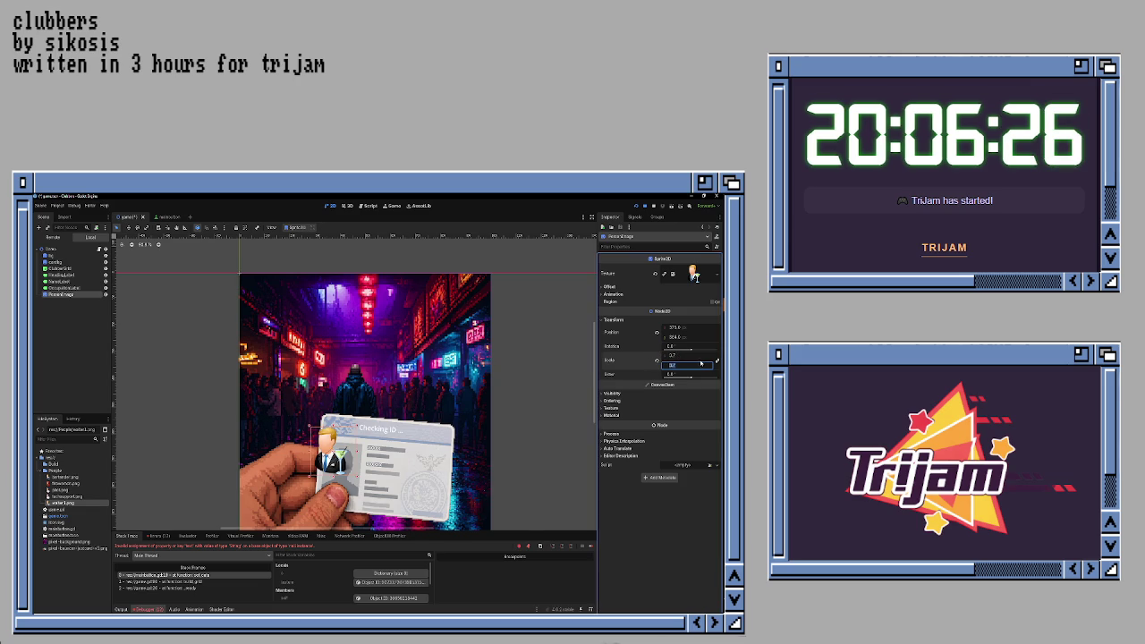
{"action": "left_click", "coordinate": [694, 356]}
{"action": "type", "text": "0."}
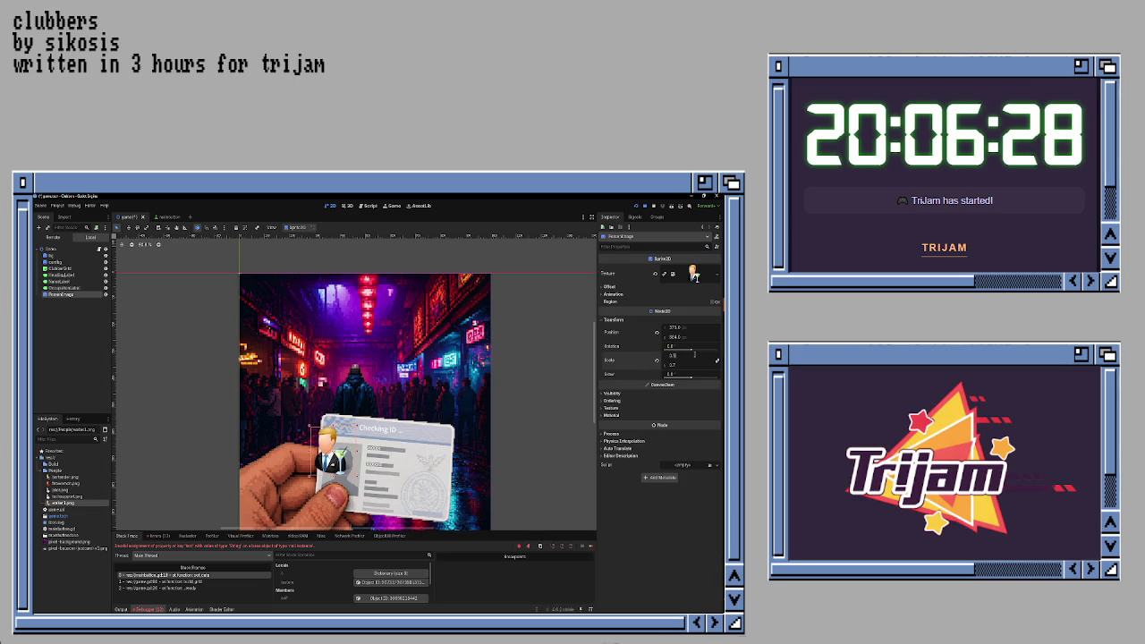
{"action": "key", "text": "Tab"}
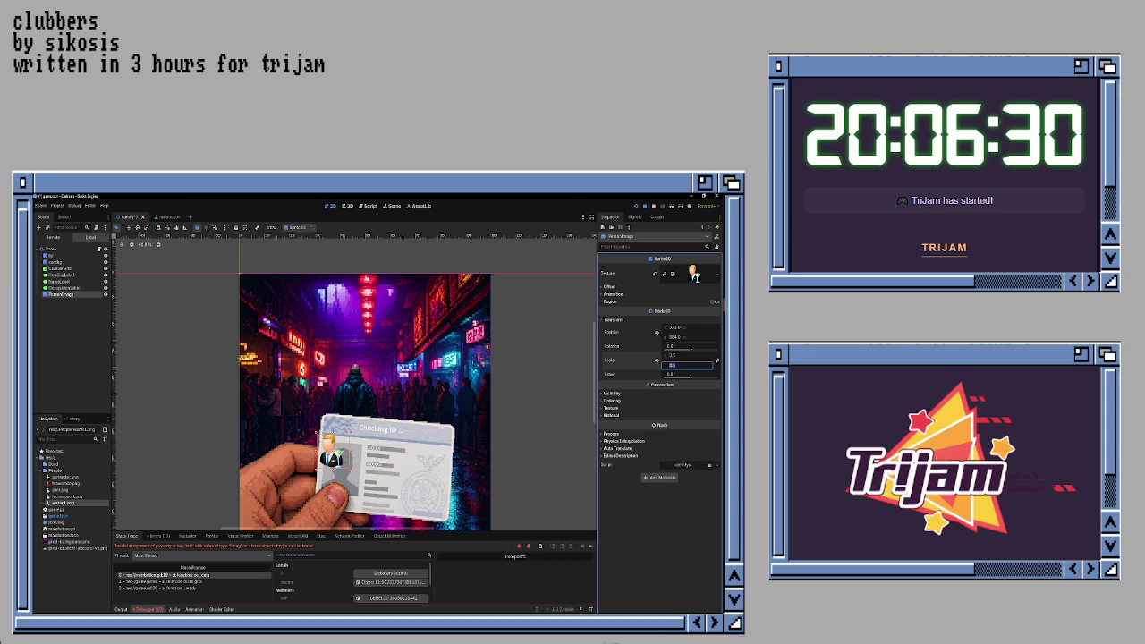
{"action": "type", "text": "0.5"}
{"action": "key", "text": "Return"}
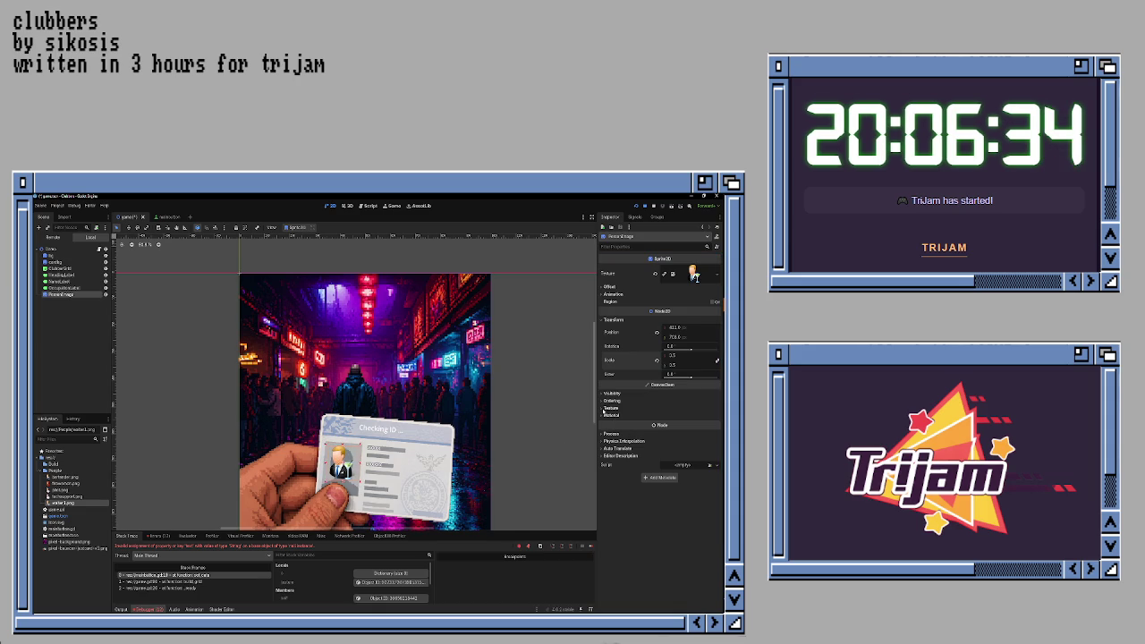
{"action": "left_click_drag", "start_coordinate": [691, 350], "coordinate": [691, 350]}
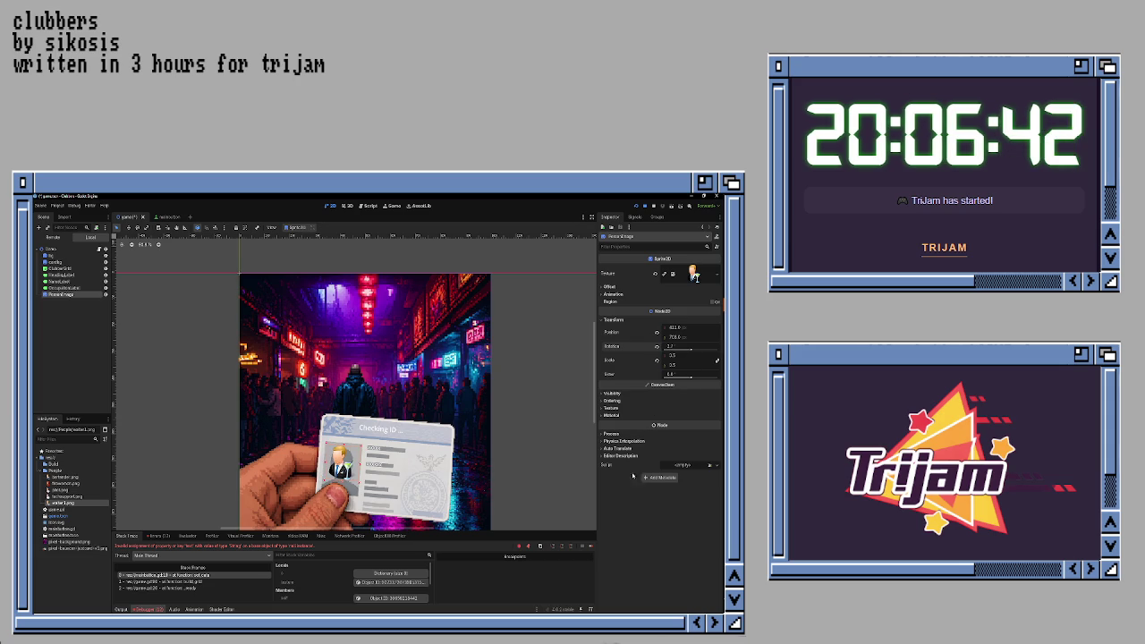
{"action": "left_click", "coordinate": [504, 467]}
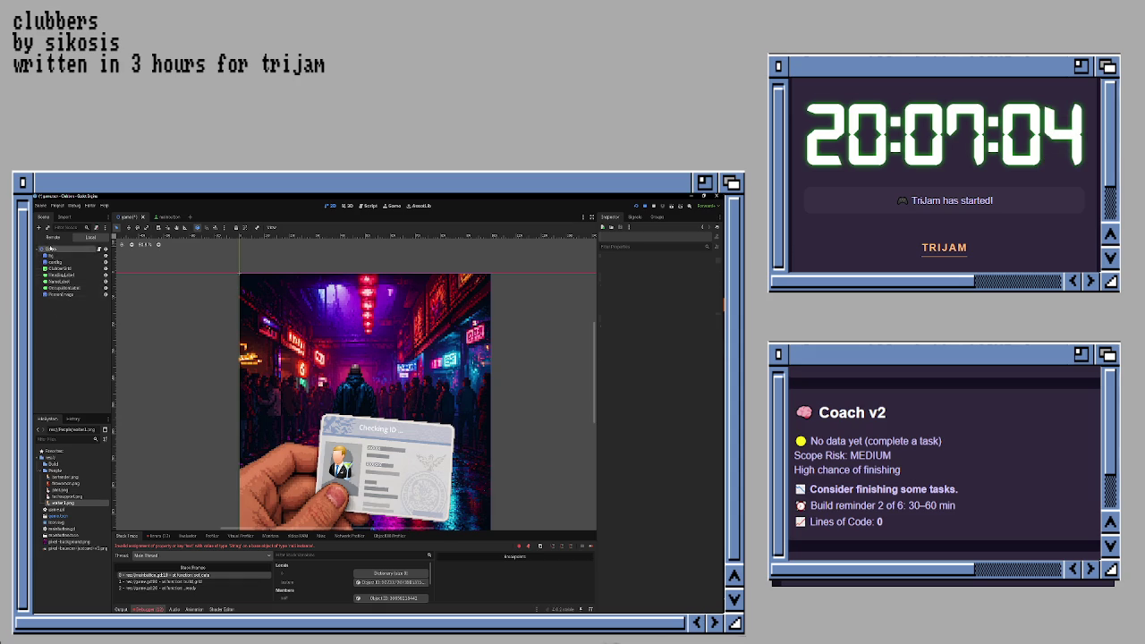
- Create a Button child under the root node and start renaming it
{"action": "right_click", "coordinate": [50, 249]}
{"action": "left_click", "coordinate": [70, 264]}
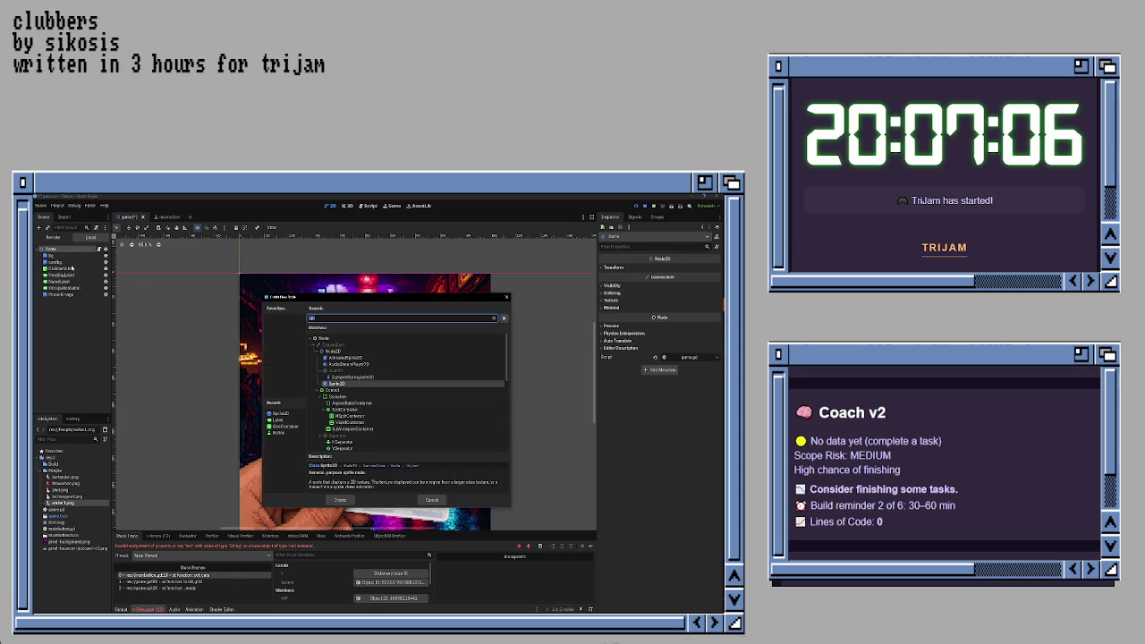
{"action": "type", "text": "butt"}
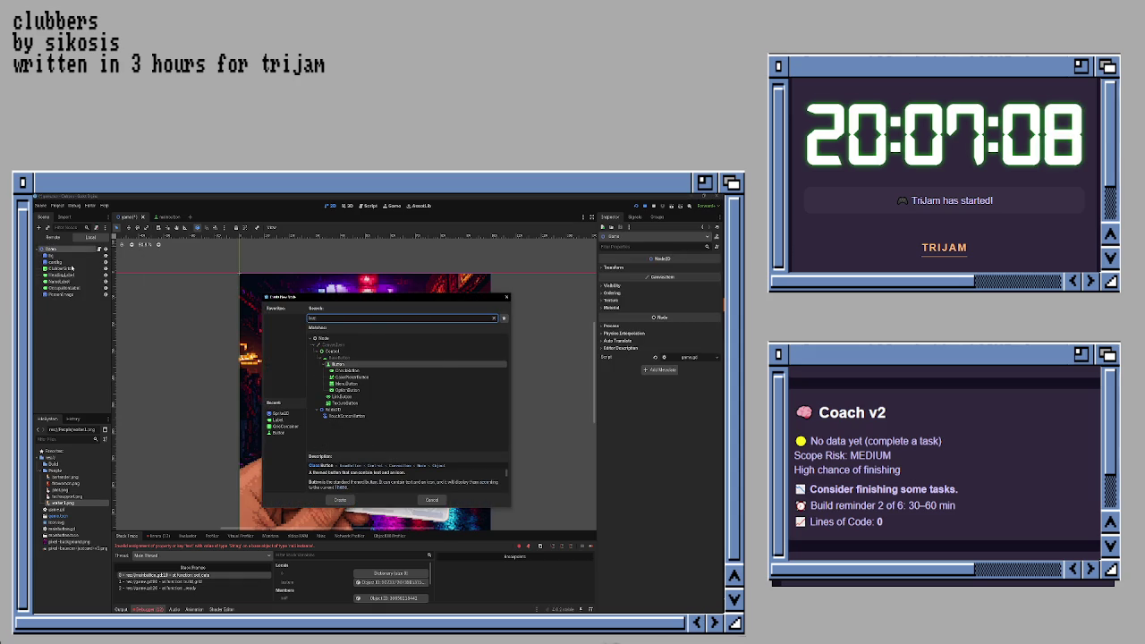
{"action": "key", "text": "Return"}
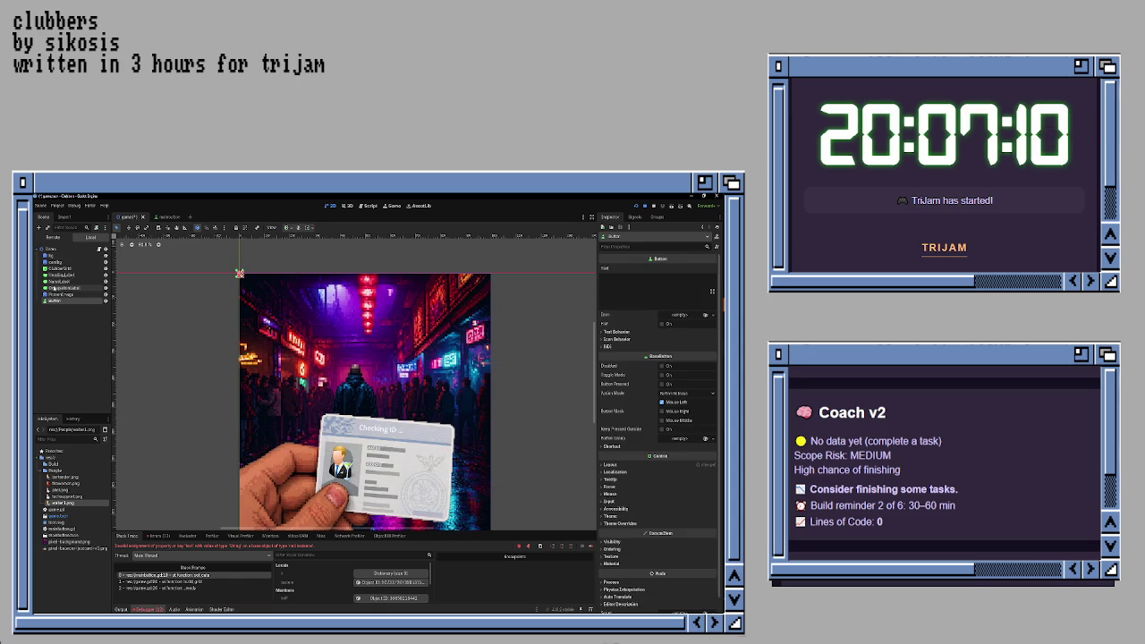
{"action": "double_click", "coordinate": [63, 301]}
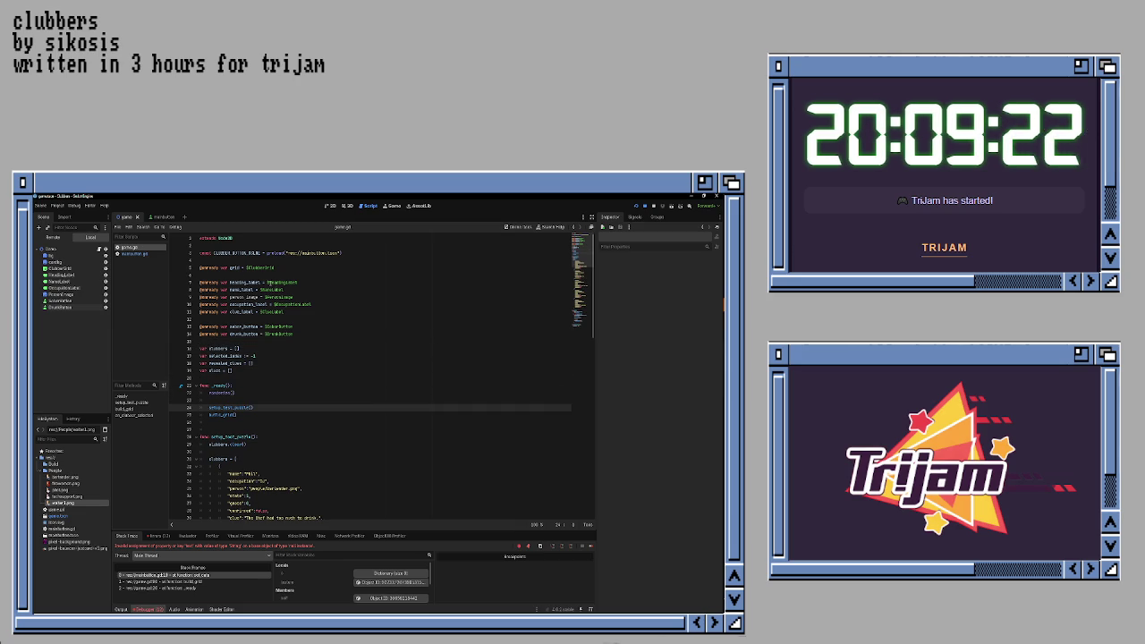
{"action": "left_click", "coordinate": [330, 207]}
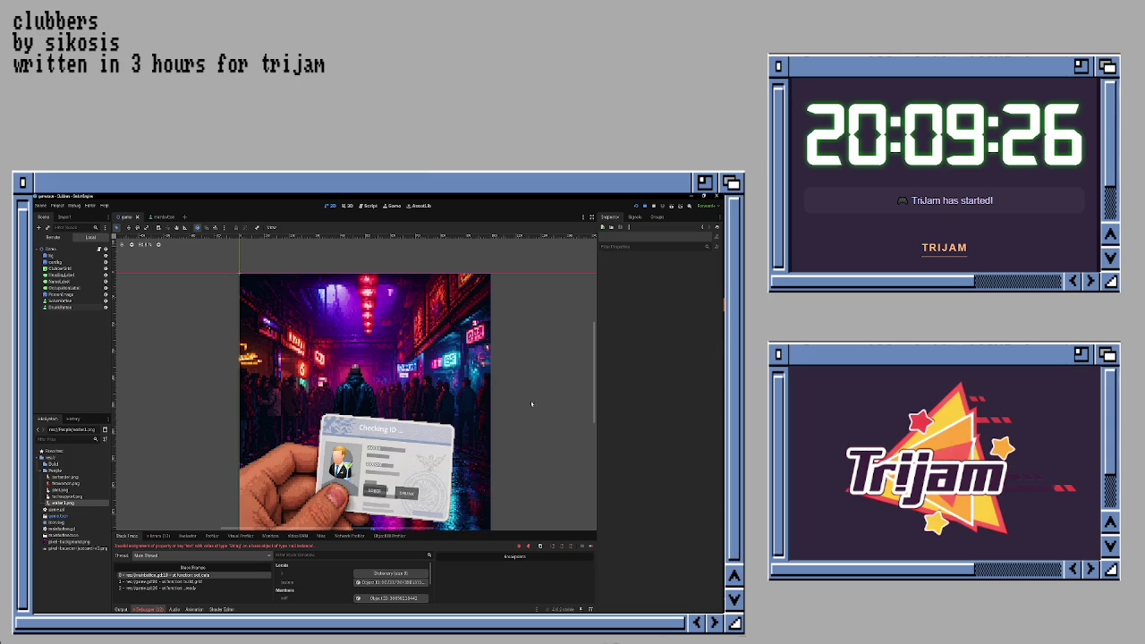
{"action": "left_click", "coordinate": [371, 208]}
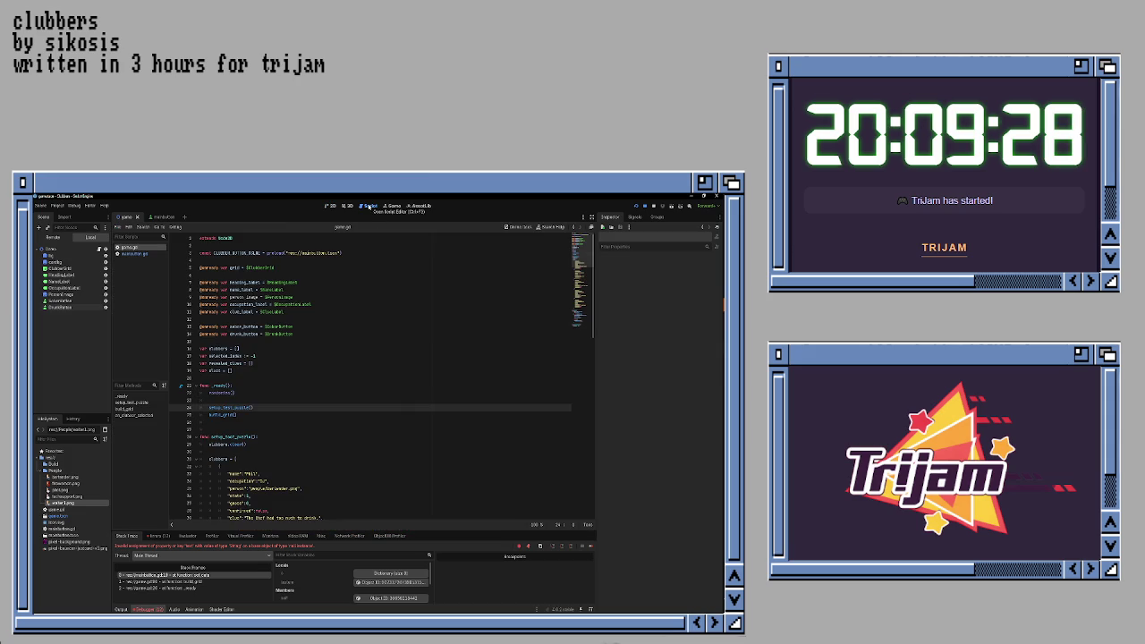
{"action": "scroll", "coordinate": [332, 342], "scroll_direction": "down", "scroll_amount": 3}
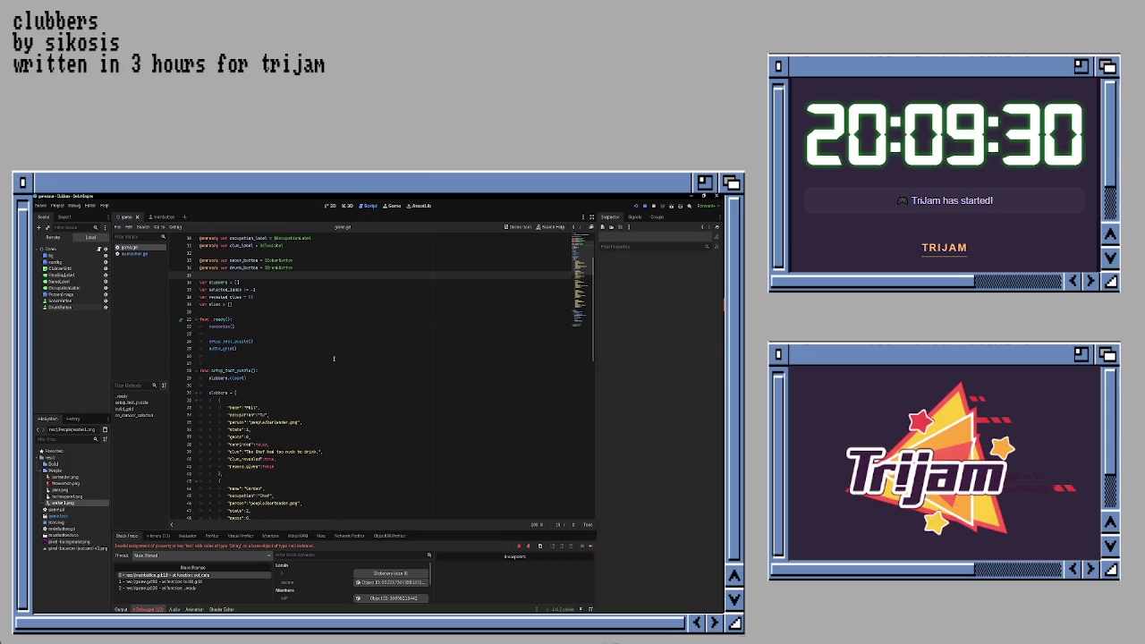
{"action": "left_click", "coordinate": [275, 326]}
{"action": "left_click", "coordinate": [273, 318]}
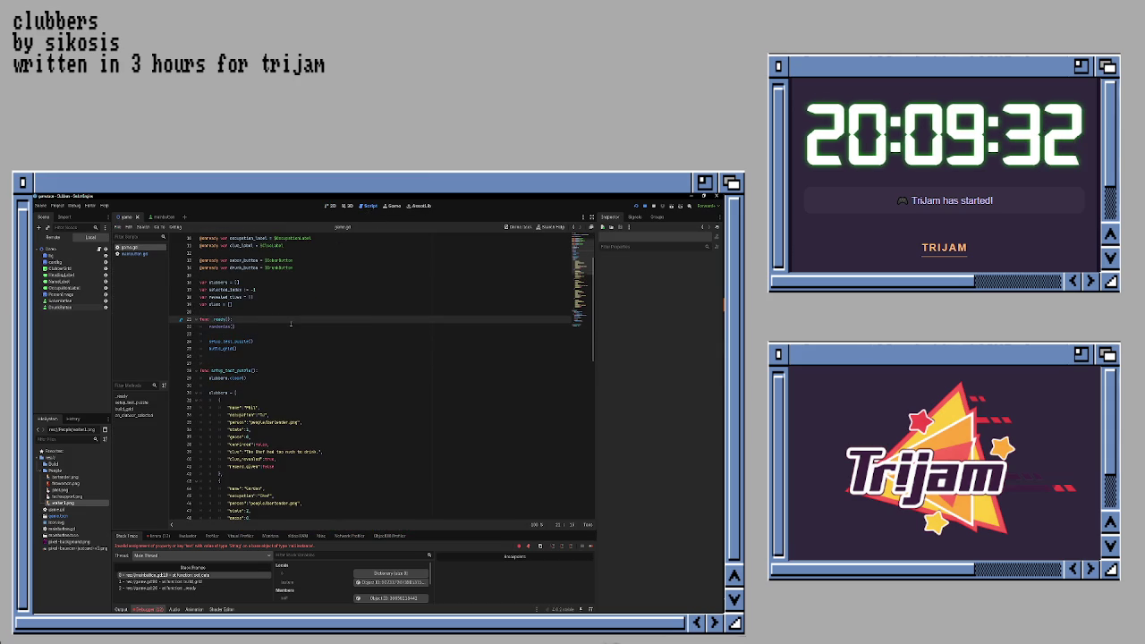
{"action": "scroll", "coordinate": [290, 324], "scroll_direction": "up", "scroll_amount": 3}
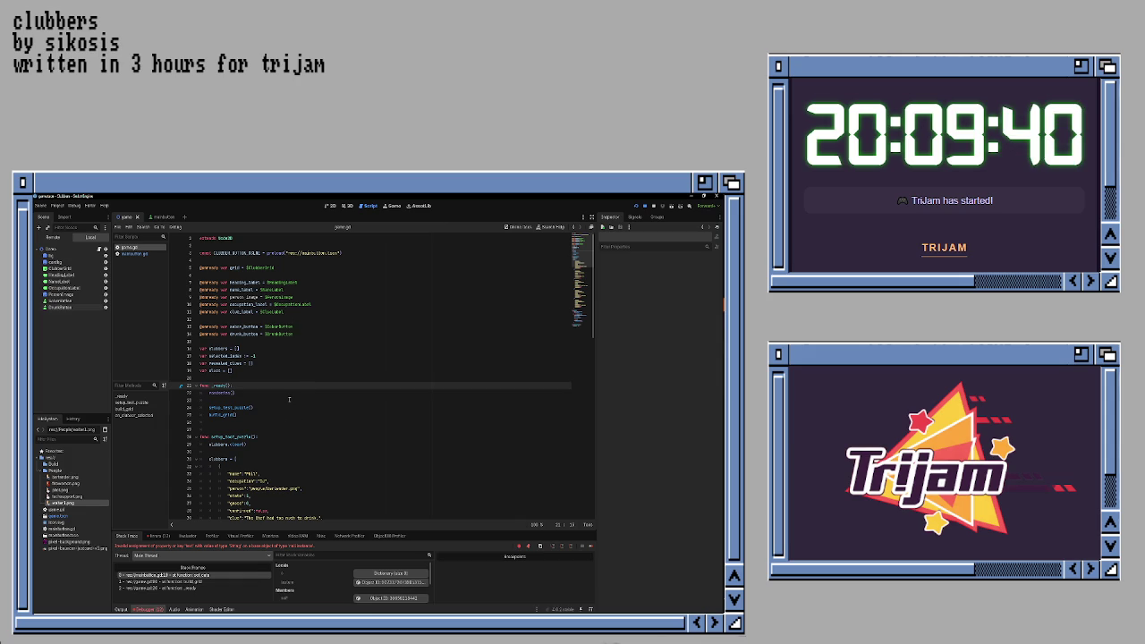
- Add a hide_inspector() call as the first line of _ready()
{"action": "key", "text": "Return"}
{"action": "type", "text": "diff"}
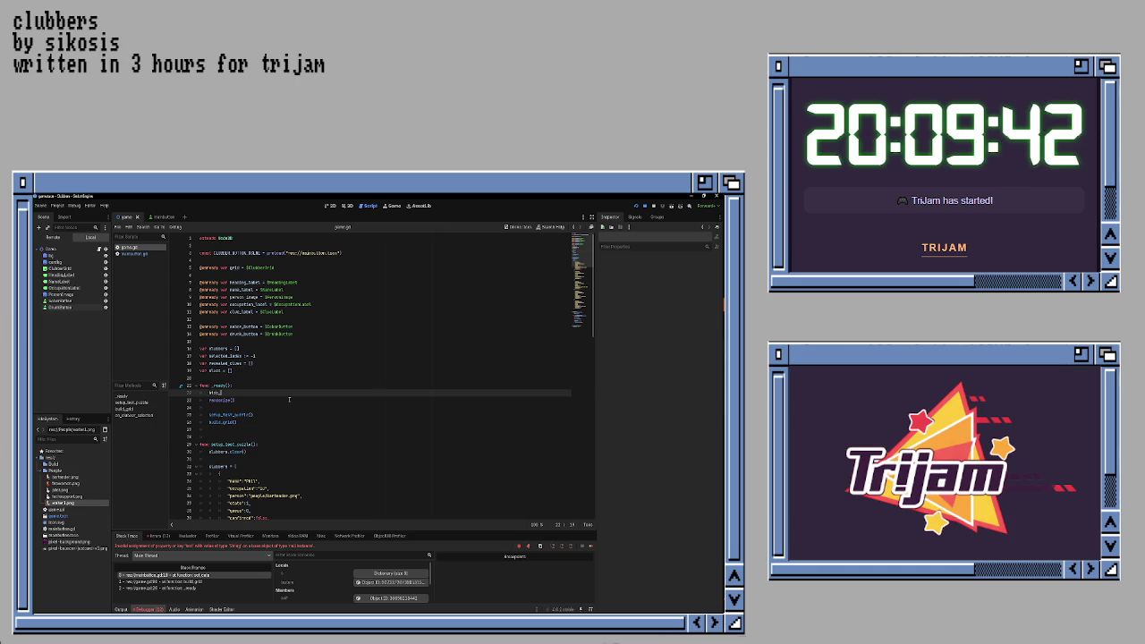
{"action": "type", "text": "_tmpaction"}
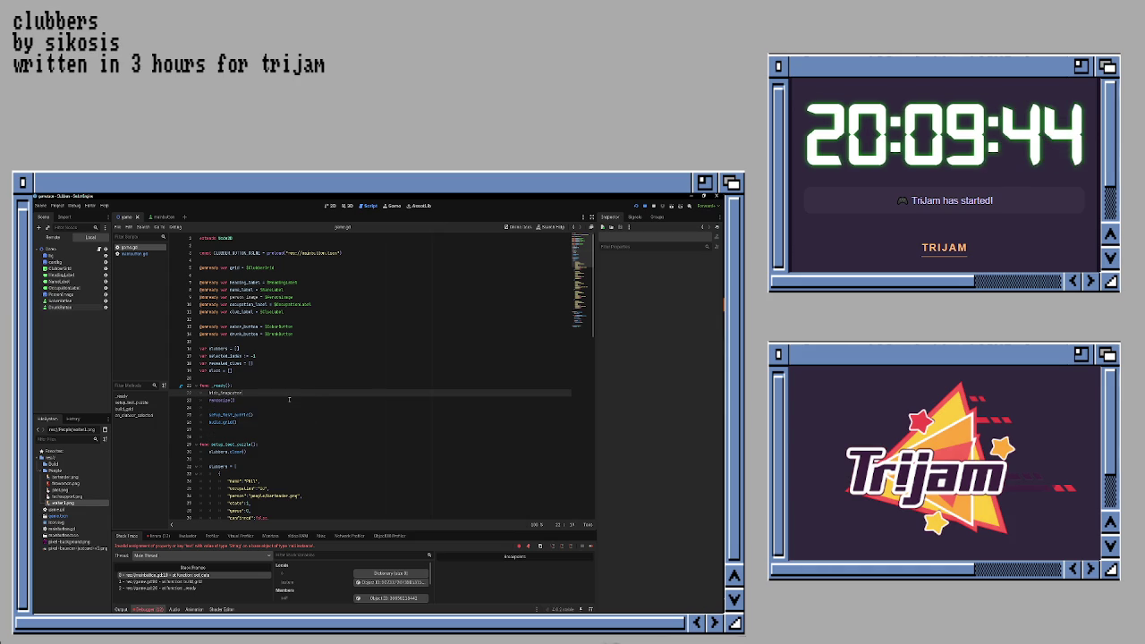
{"action": "type", "text": "()"}
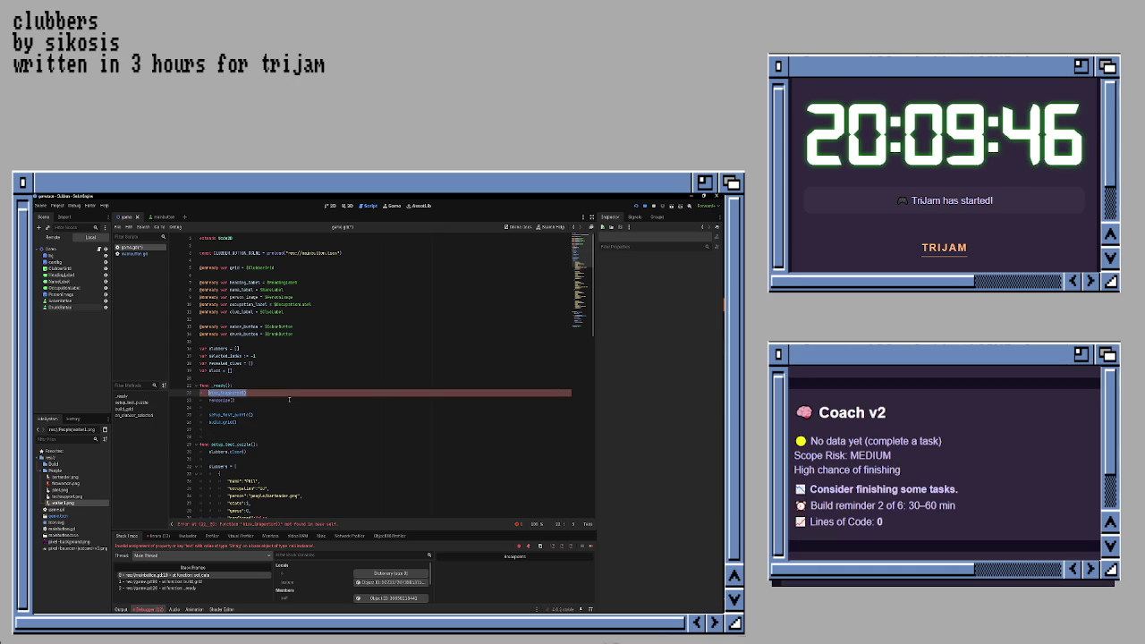
{"action": "scroll", "coordinate": [289, 400], "scroll_direction": "down", "scroll_amount": 4}
{"action": "scroll", "coordinate": [281, 403], "scroll_direction": "up", "scroll_amount": 3}
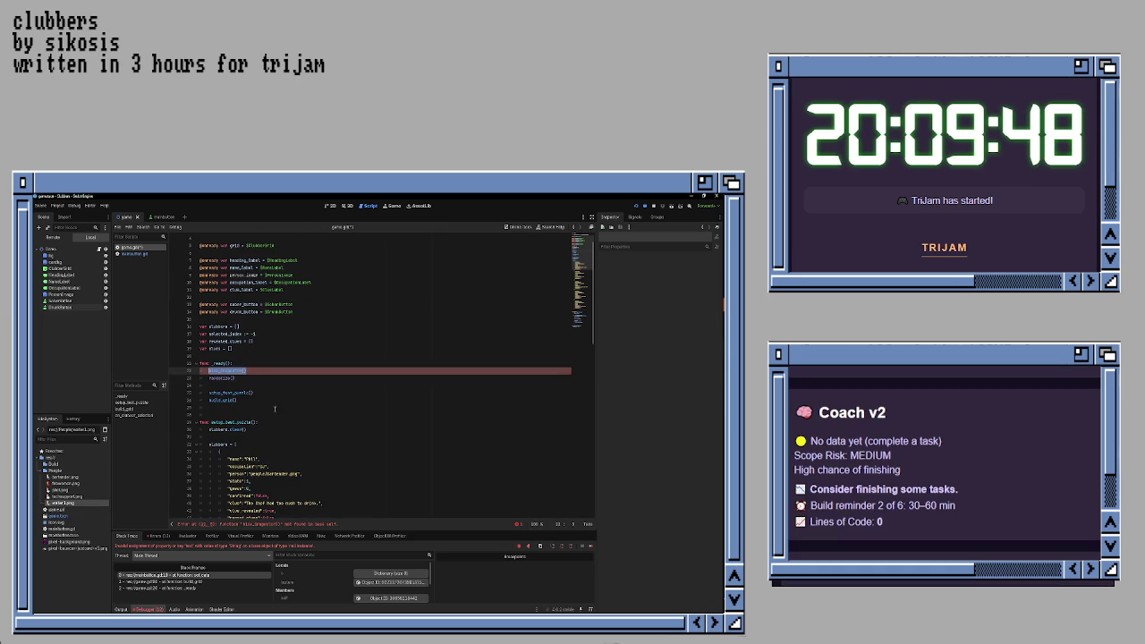
- Turn a pasted copy of the call into a 'func hide_inspector():' declaration with an indented body
{"action": "left_click", "coordinate": [302, 412]}
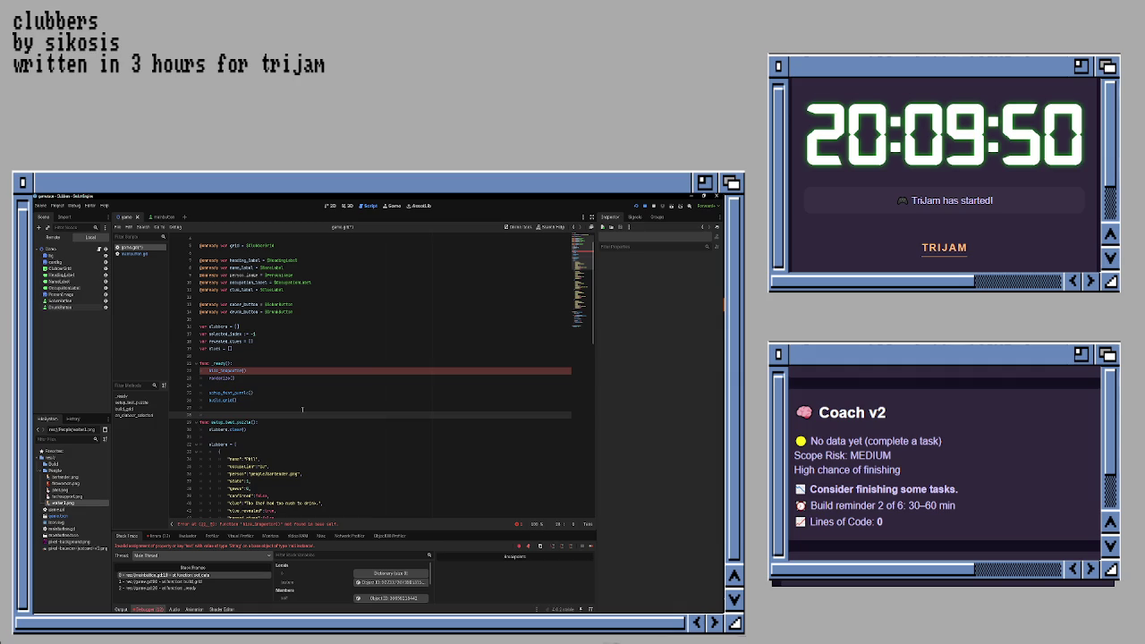
{"action": "type", "text": "hide_inspector()"}
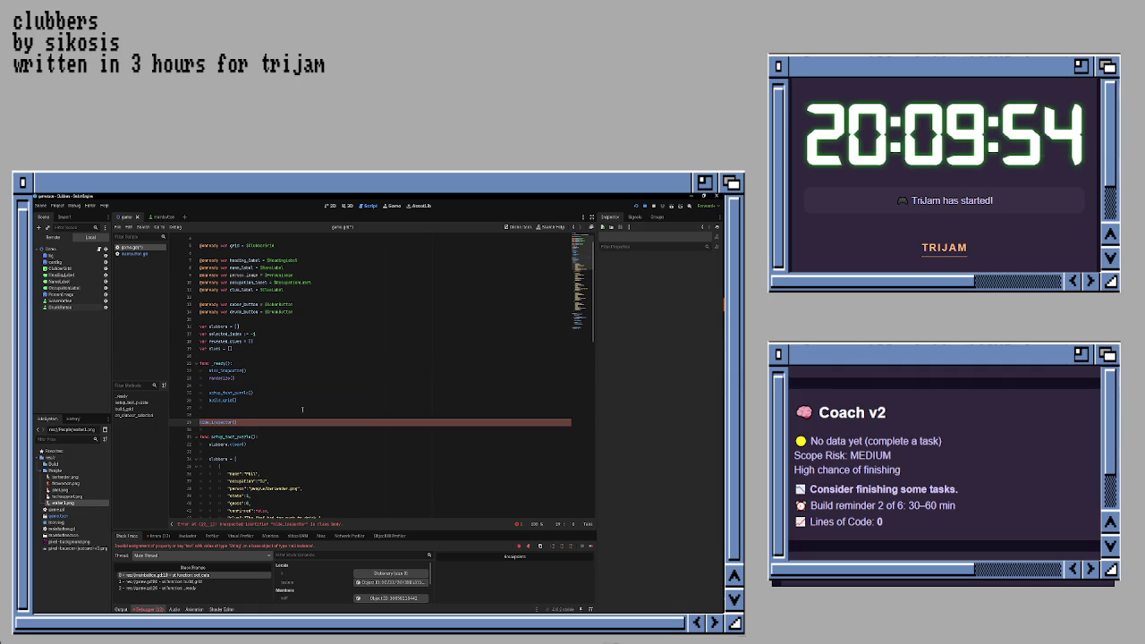
{"action": "key", "text": "Home"}
{"action": "type", "text": "func"}
{"action": "key", "text": "End"}
{"action": "type", "text": ":"}
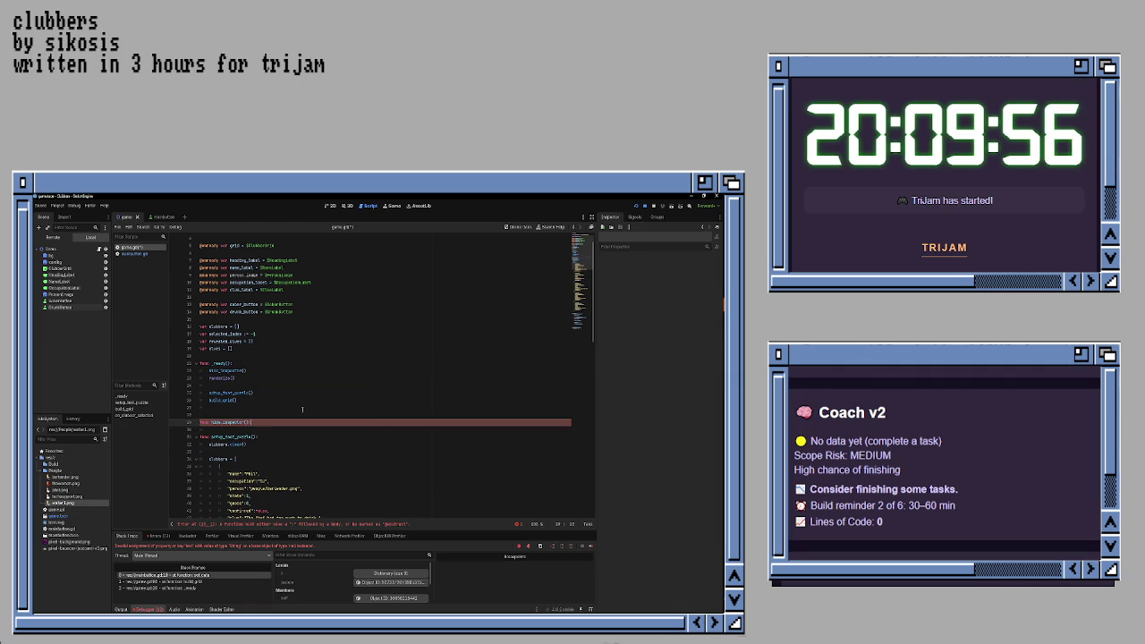
{"action": "key", "text": "Return"}
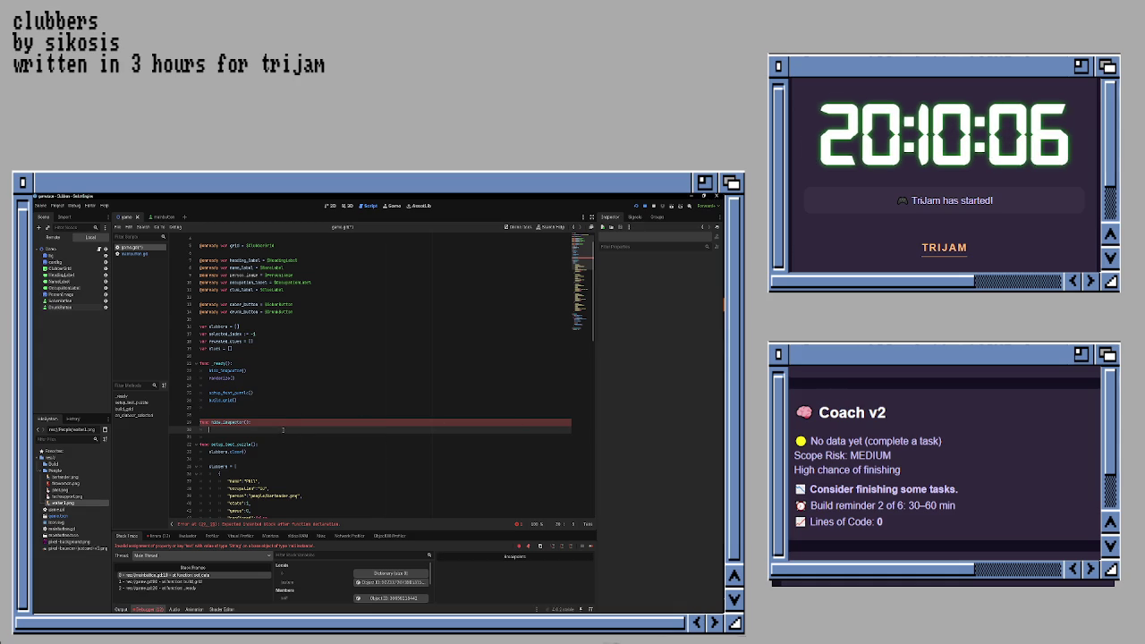
- Add hide() calls for heading_label, clue_label, person_image and occupation_label
{"action": "type", "text": "heading_label."}
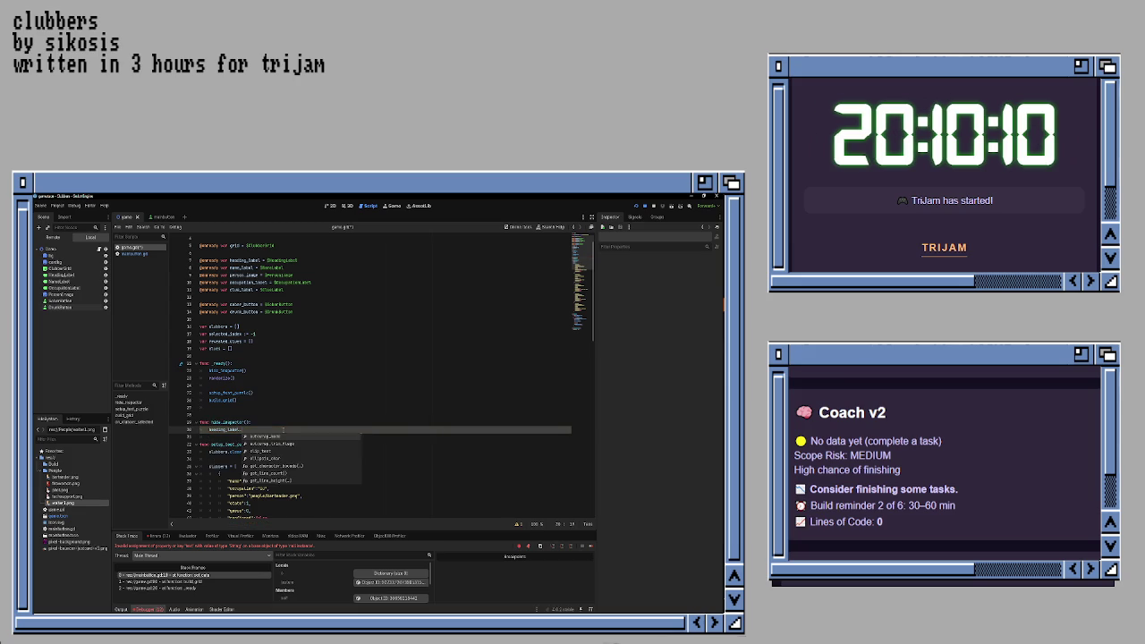
{"action": "type", "text": "add"}
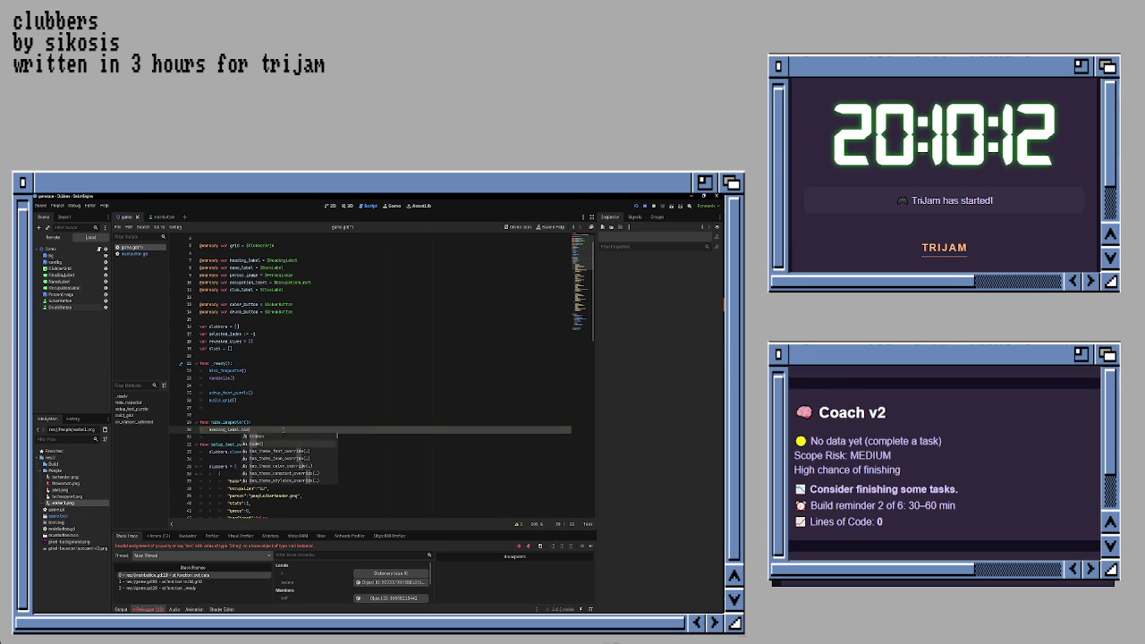
{"action": "key", "text": "Return"}
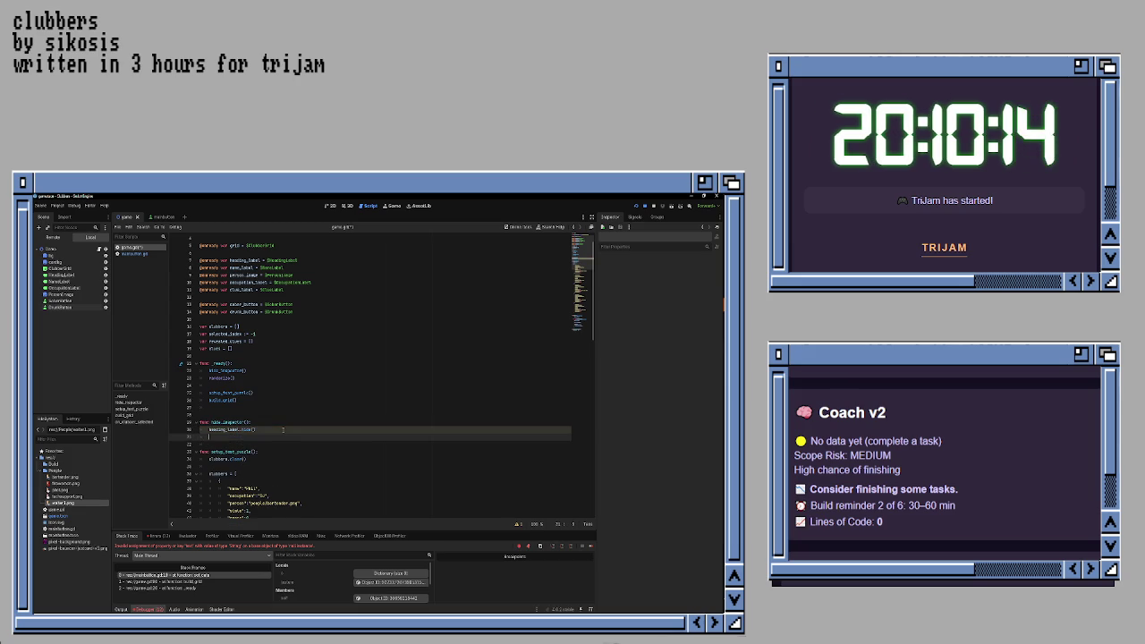
{"action": "type", "text": "clu"}
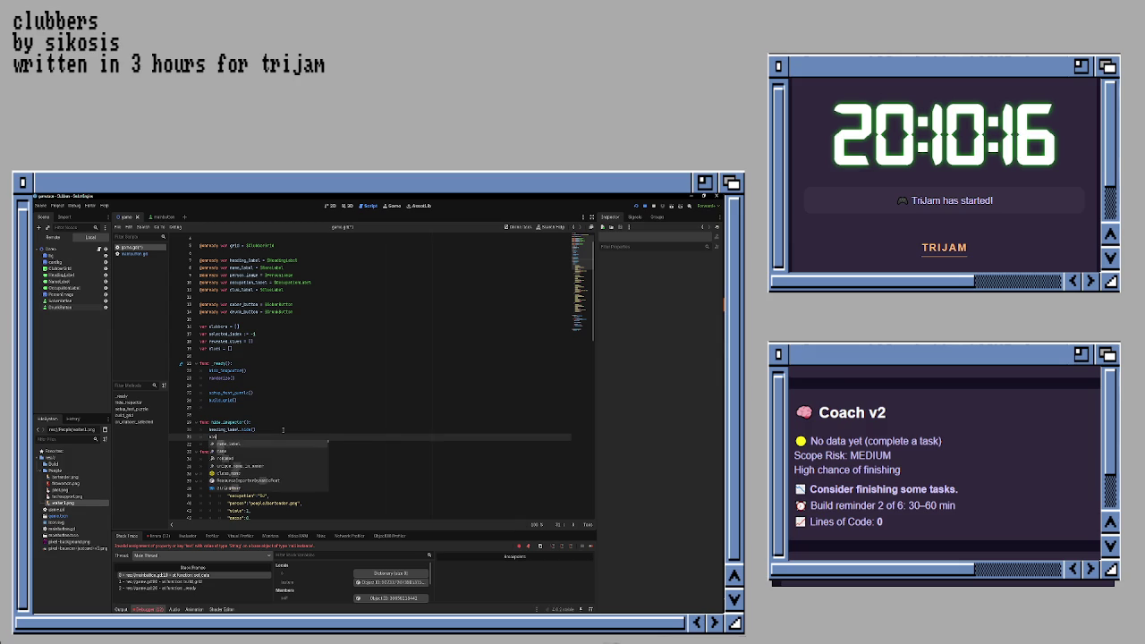
{"action": "type", "text": "e_label.hid"}
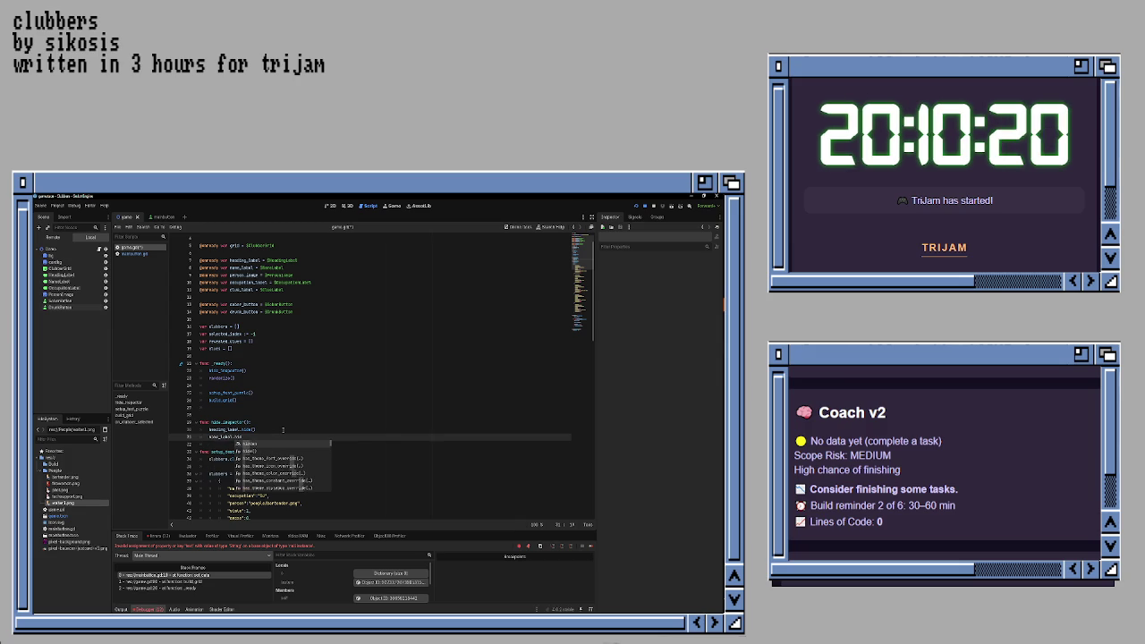
{"action": "type", "text": "e"}
{"action": "key", "text": "Return"}
{"action": "key", "text": "Return"}
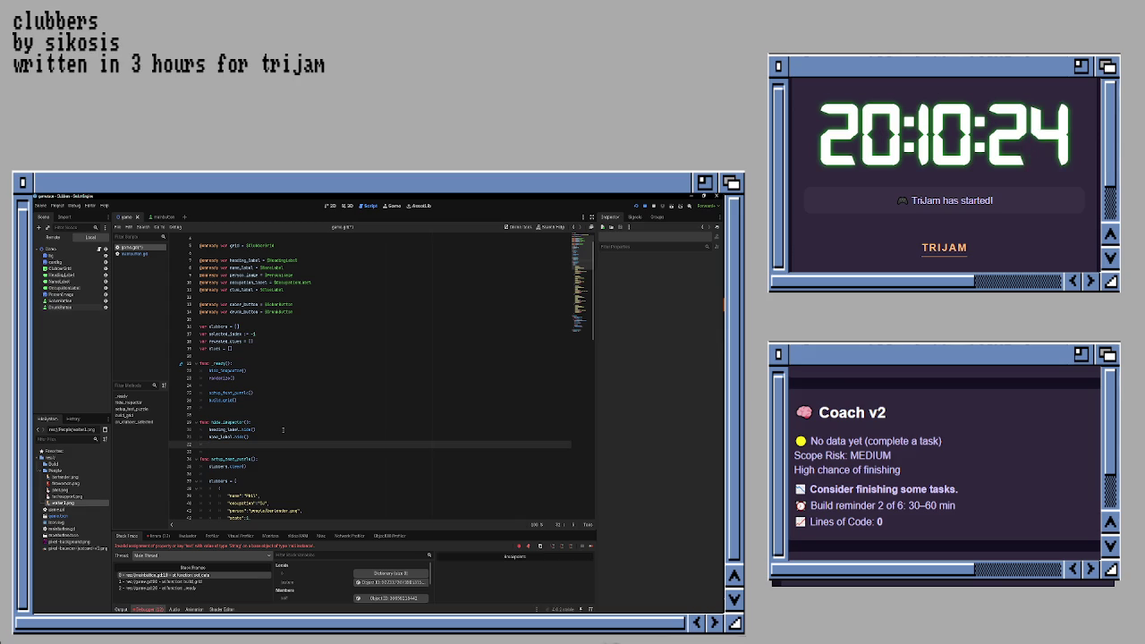
{"action": "type", "text": "pers"}
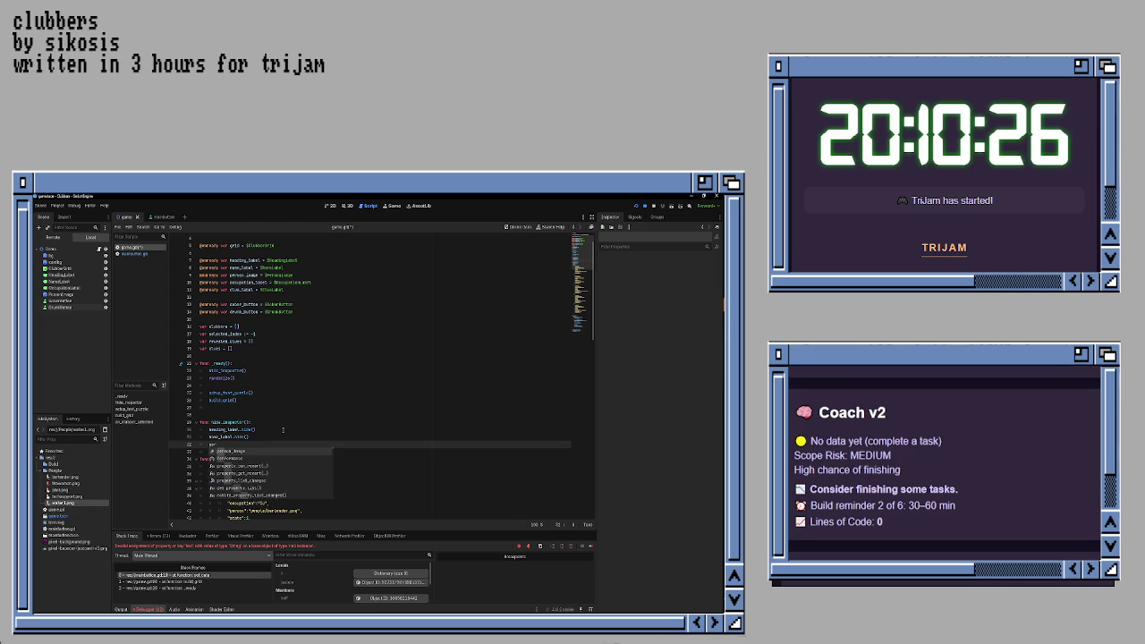
{"action": "key", "text": "Return"}
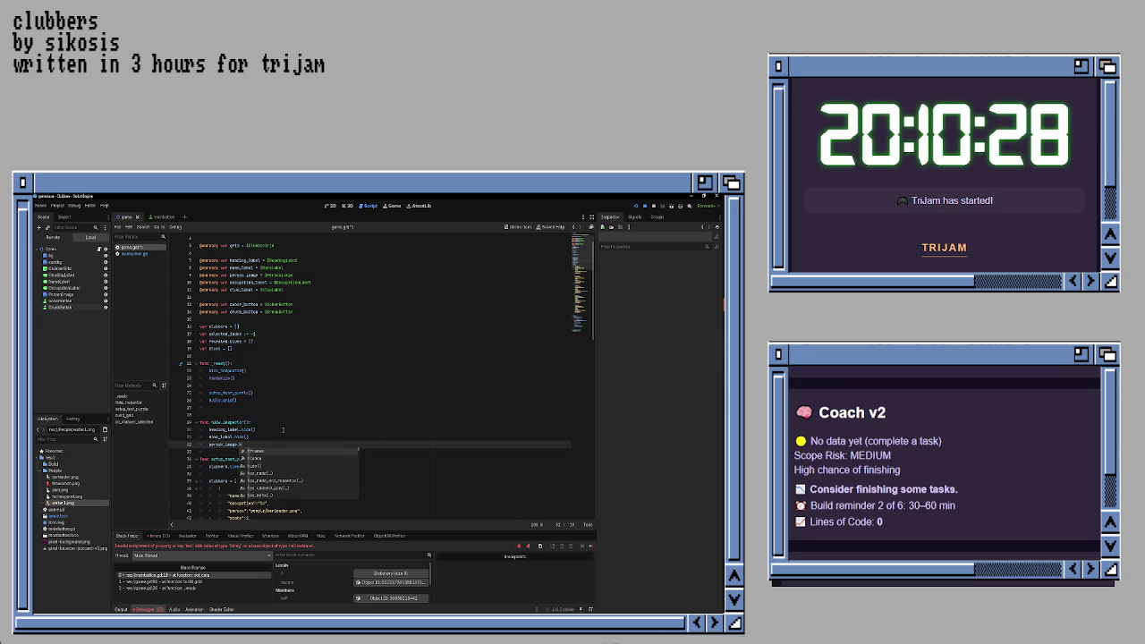
{"action": "type", "text": "hi"}
{"action": "key", "text": "Return"}
{"action": "key", "text": "Return"}
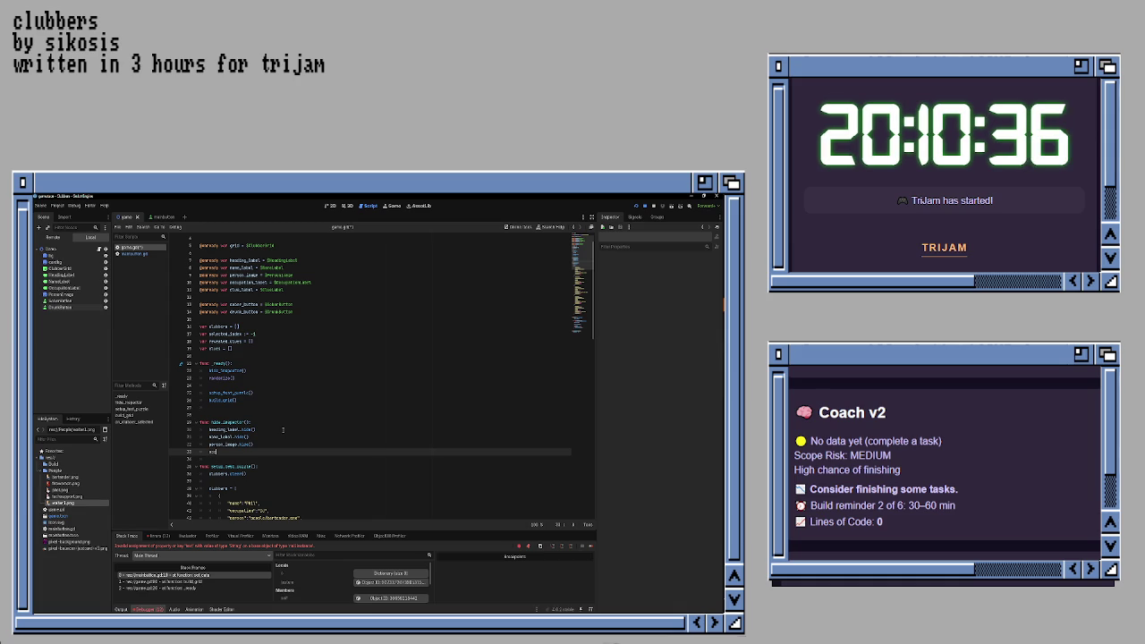
{"action": "key", "text": "Return"}
{"action": "type", "text": "."}
{"action": "type", "text": "hide"}
{"action": "key", "text": "Return"}
{"action": "key", "text": "Return"}
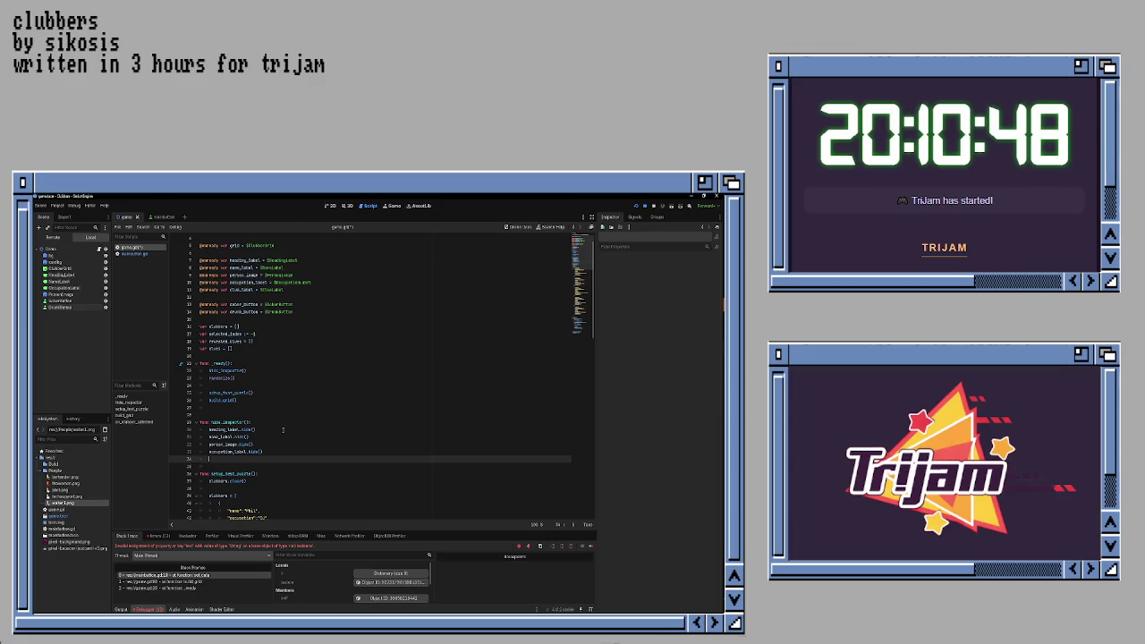
- Add saber_button.hide() and cruel_button.hide(), fixing the mistaken add_theme call
{"action": "type", "text": "cla"}
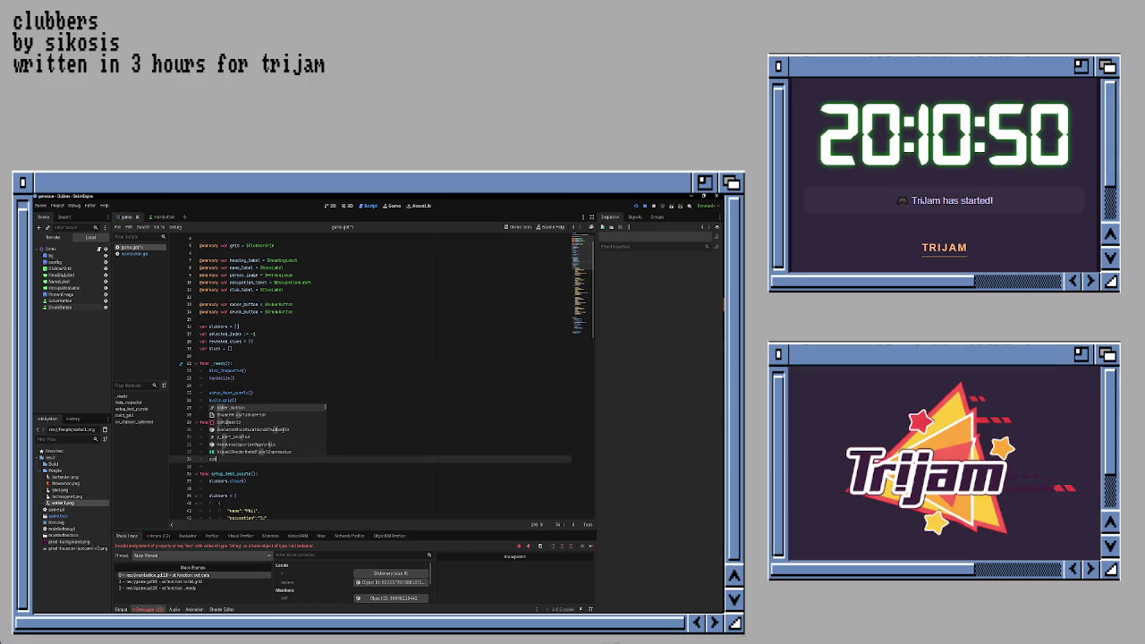
{"action": "key", "text": "Return"}
{"action": "type", "text": "."}
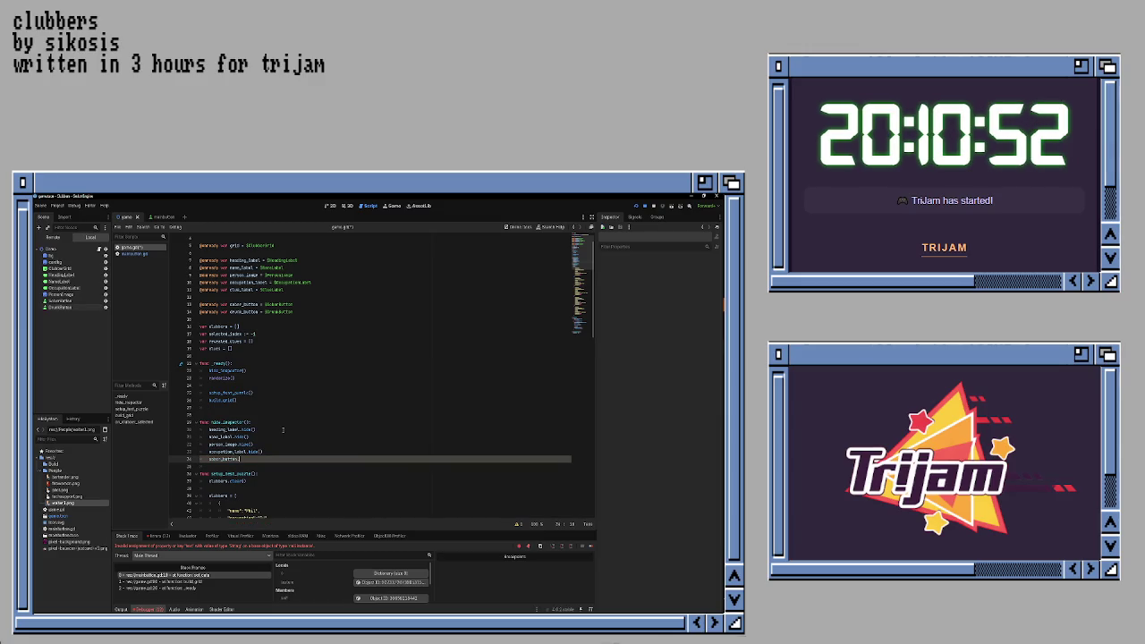
{"action": "type", "text": "add"}
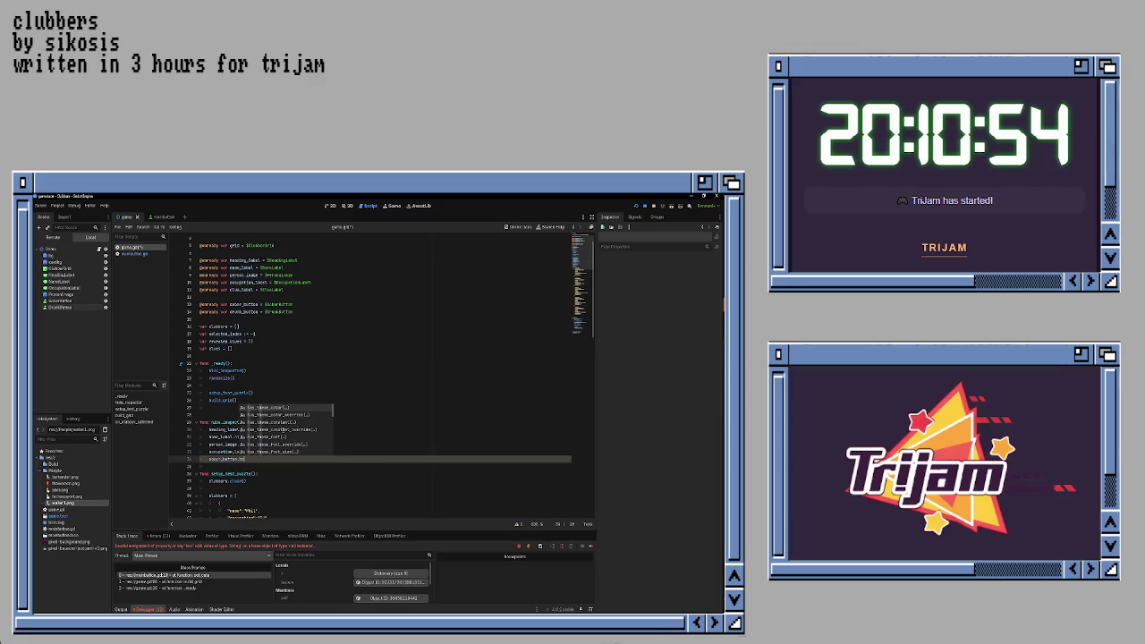
{"action": "type", "text": "_theme"}
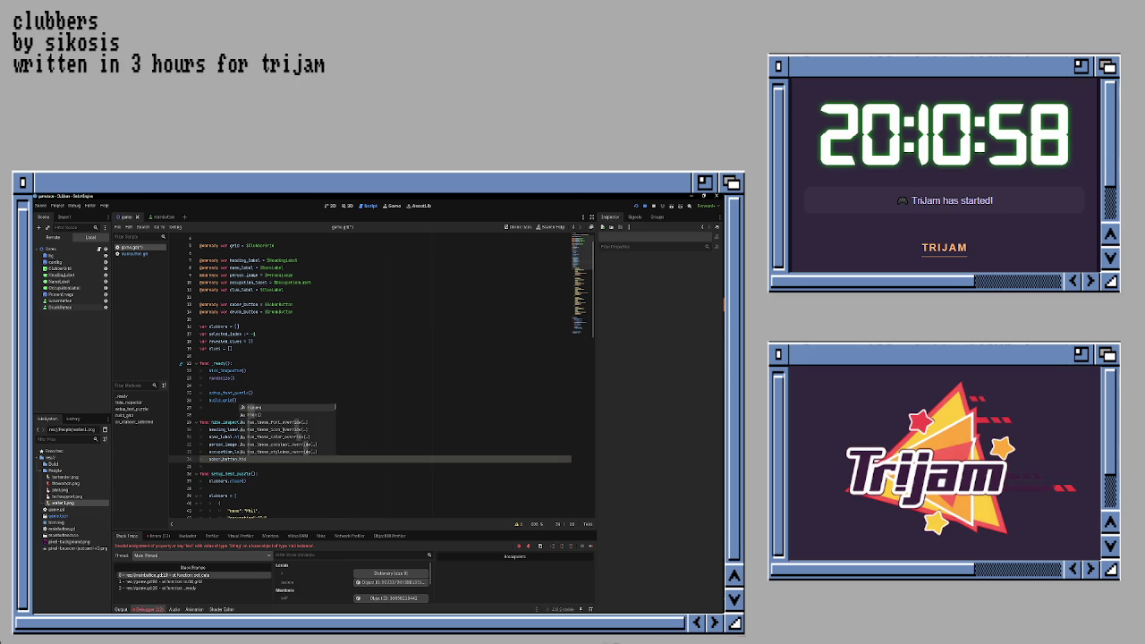
{"action": "key", "text": "Escape"}
{"action": "key", "text": "shift+Home"}
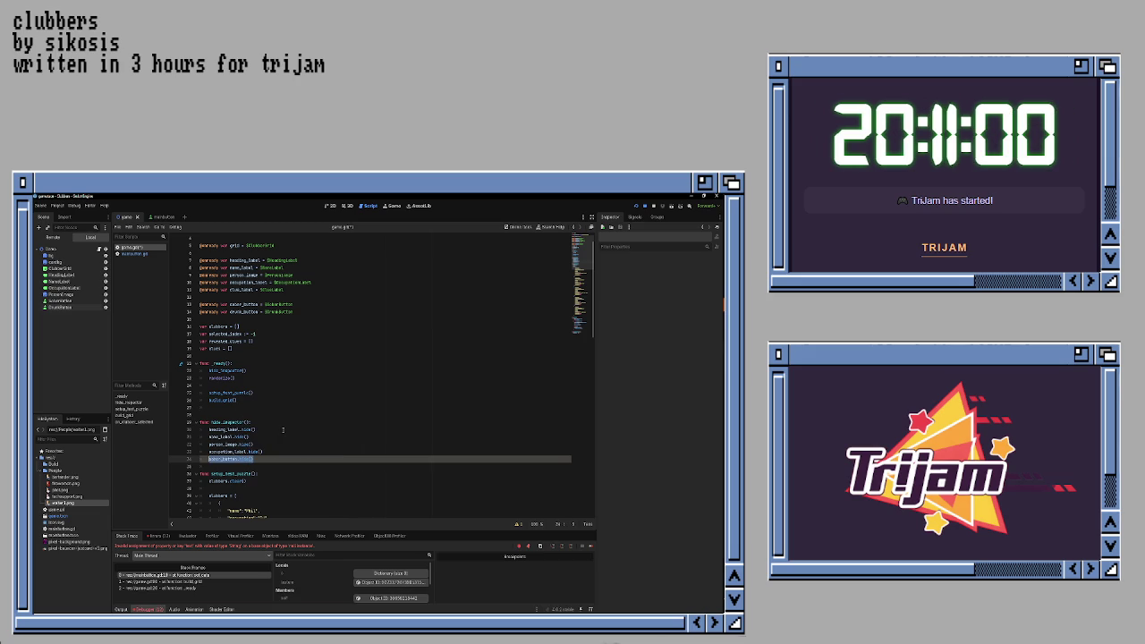
{"action": "key", "text": "End"}
{"action": "key", "text": "Return"}
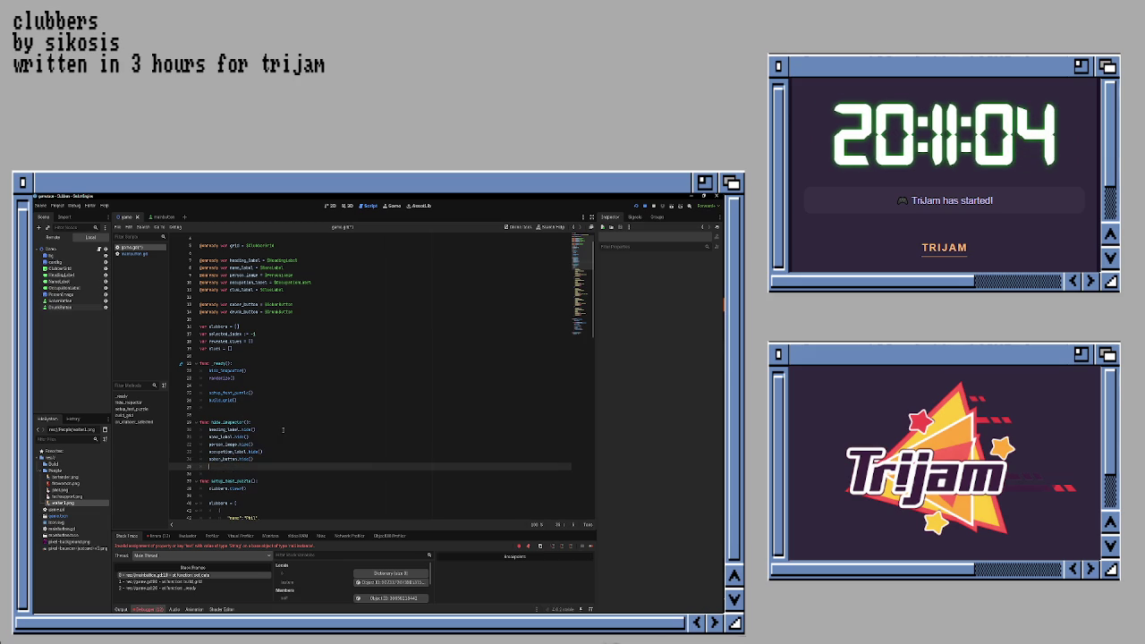
{"action": "type", "text": "accu"}
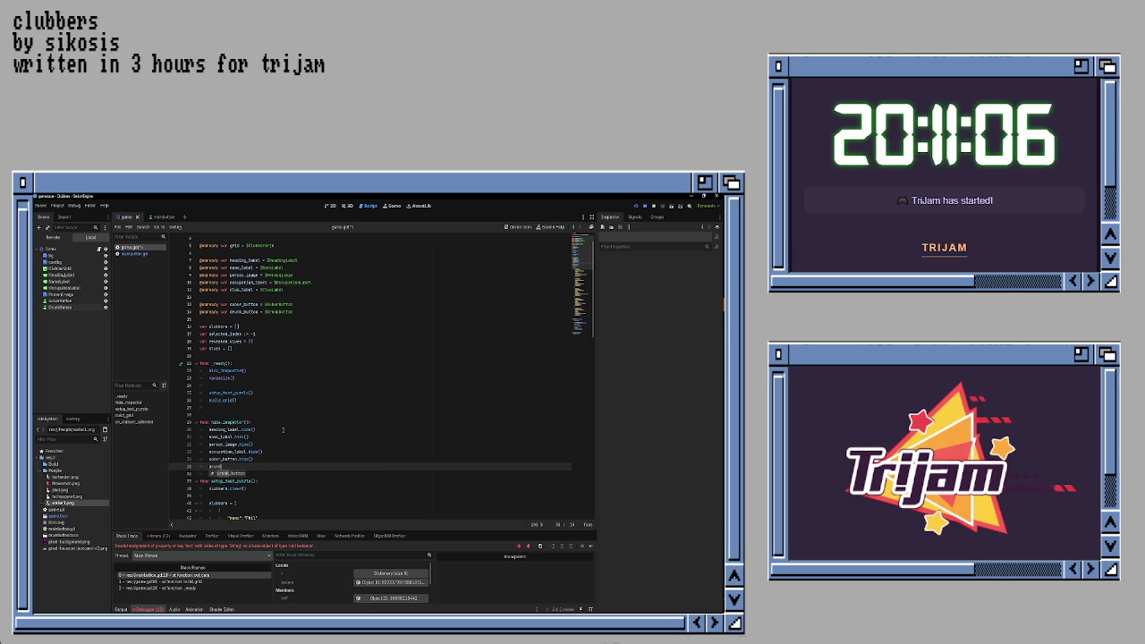
{"action": "key", "text": "Return"}
{"action": "type", "text": ".hi"}
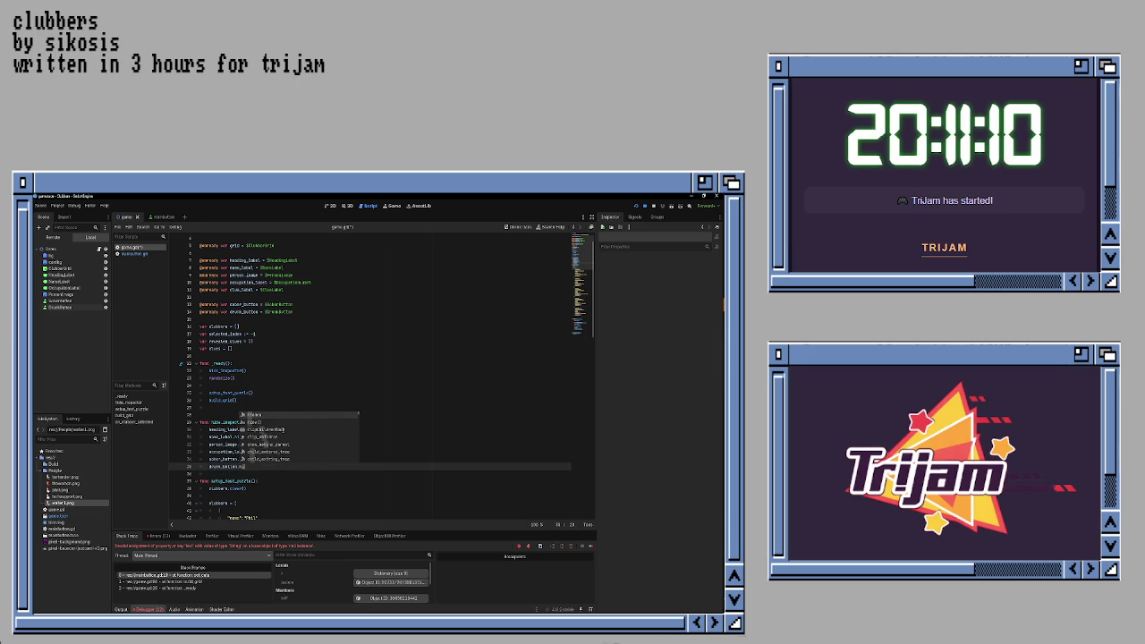
{"action": "key", "text": "Return"}
{"action": "type", "text": "clubbers[selected_index][\"gues"}
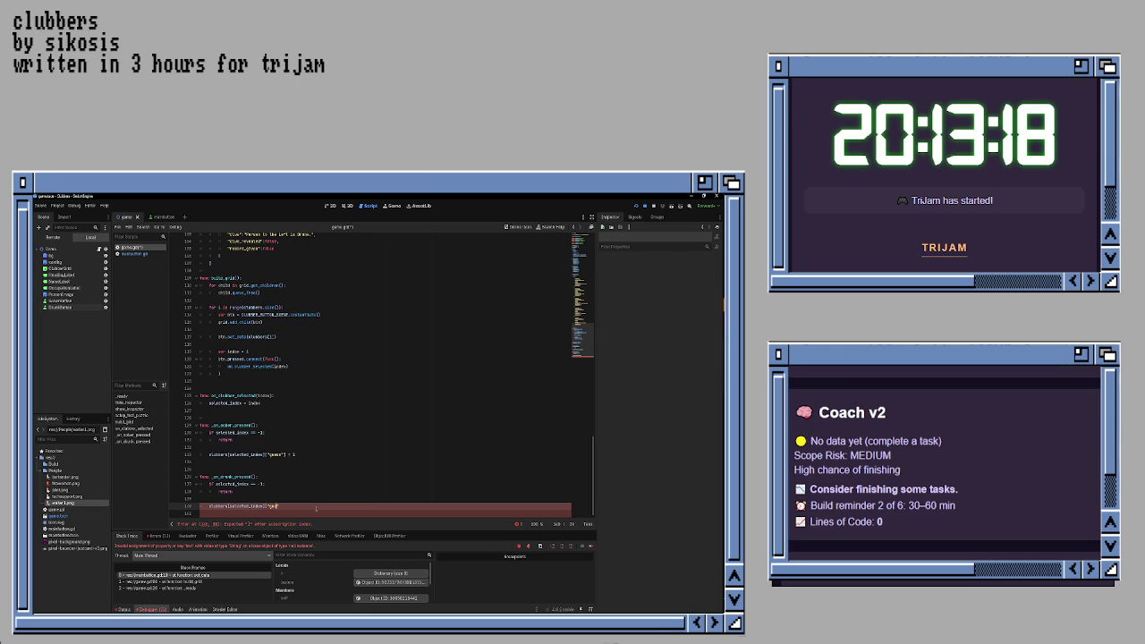
{"action": "type", "text": "]"}
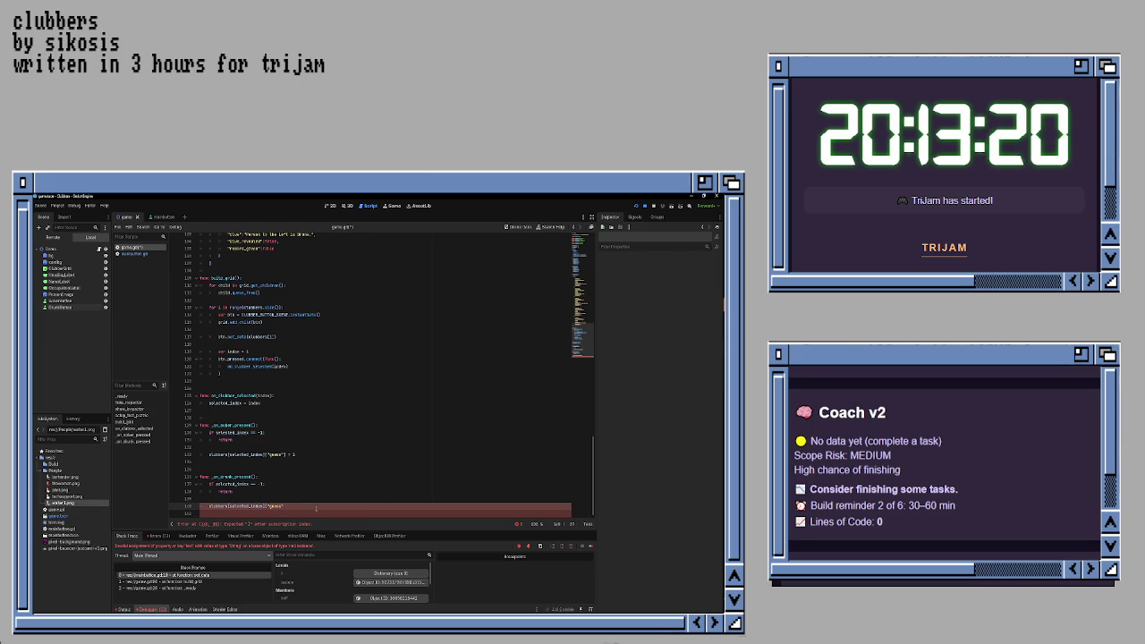
{"action": "type", "text": "]"}
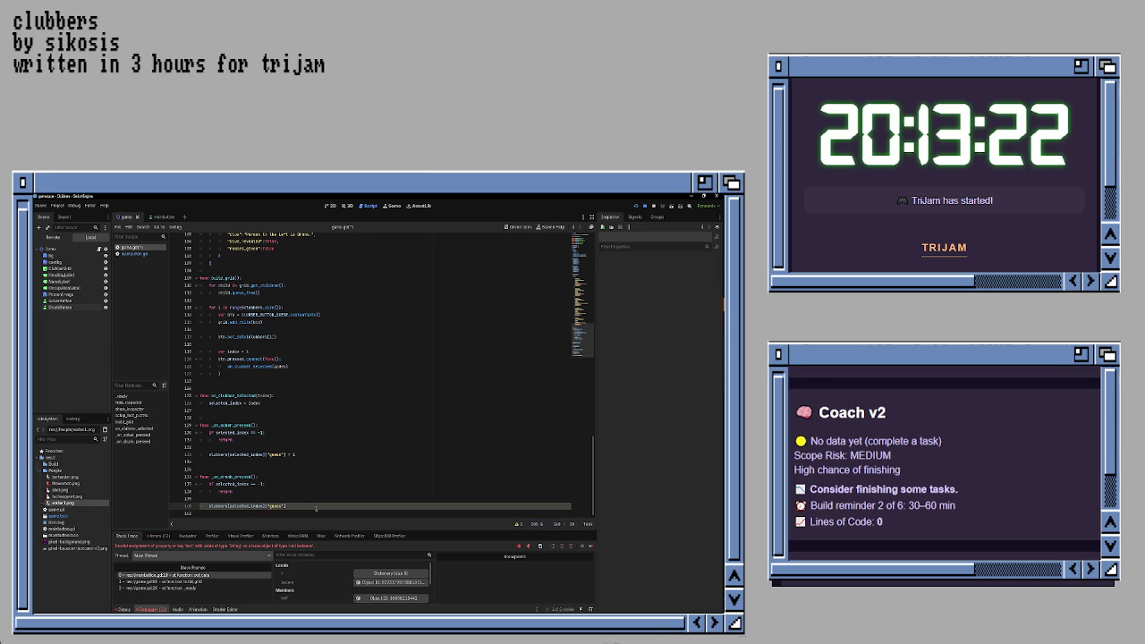
{"action": "type", "text": " = 2"}
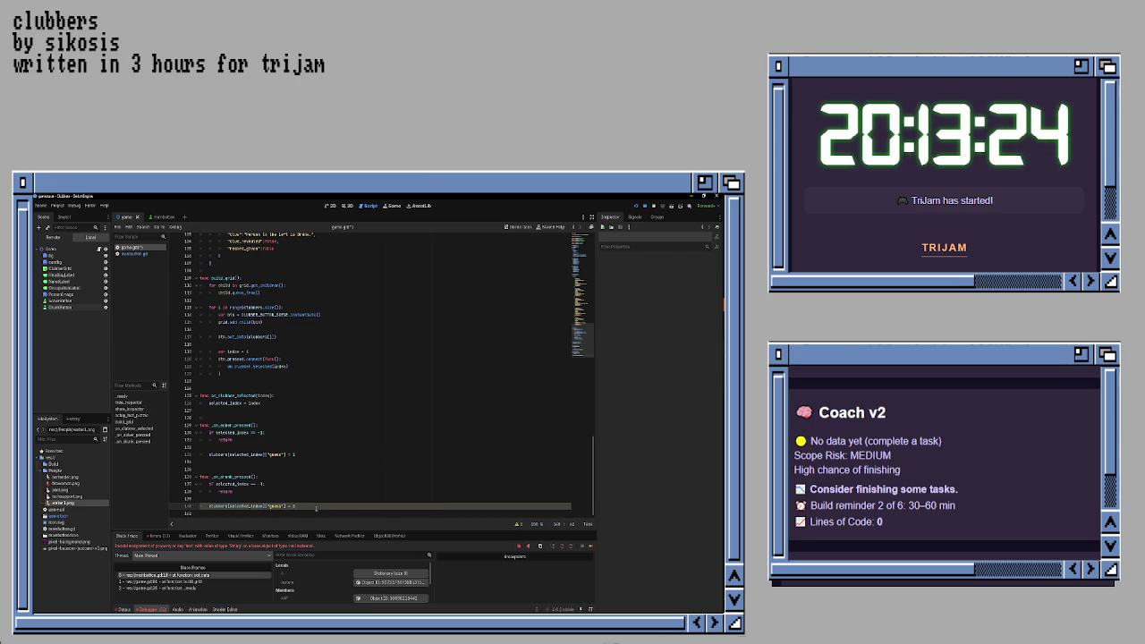
{"action": "key", "text": "Return"}
{"action": "scroll", "coordinate": [315, 508], "scroll_direction": "down", "scroll_amount": 1}
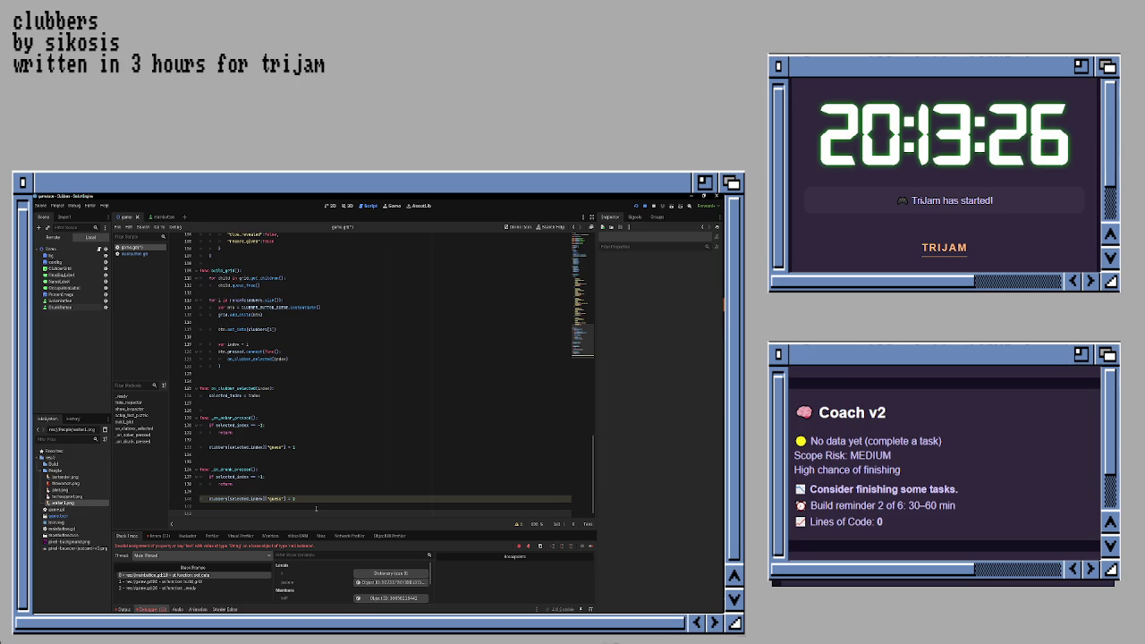
{"action": "key", "text": "ctrl+s"}
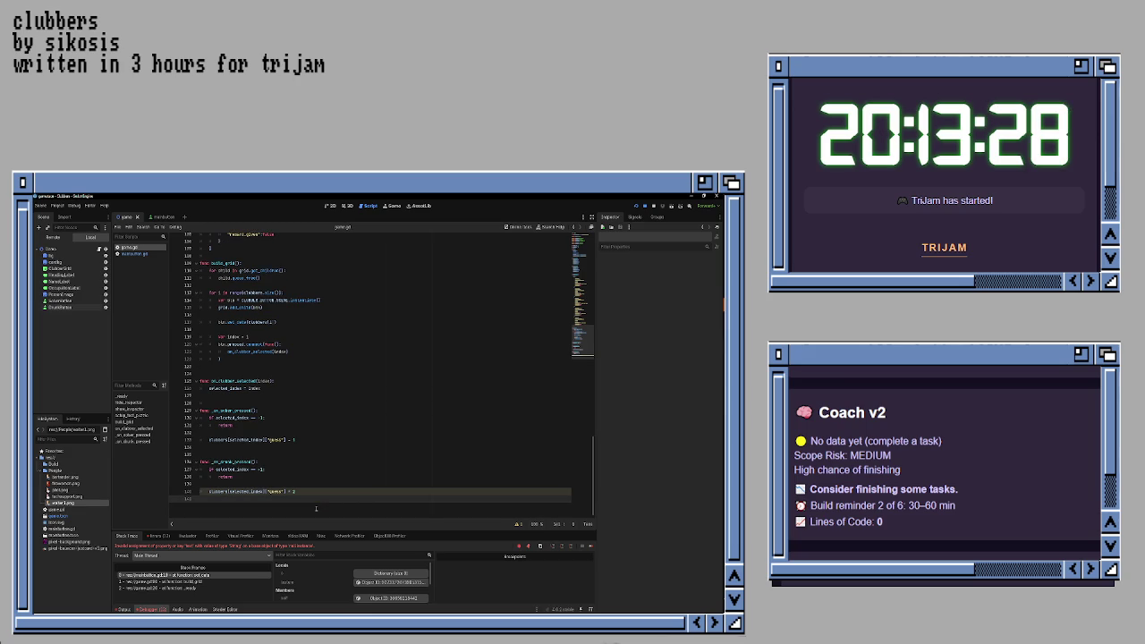
{"action": "scroll", "coordinate": [316, 508], "scroll_direction": "up", "scroll_amount": 1}
{"action": "key", "text": "Up"}
{"action": "key", "text": "Up"}
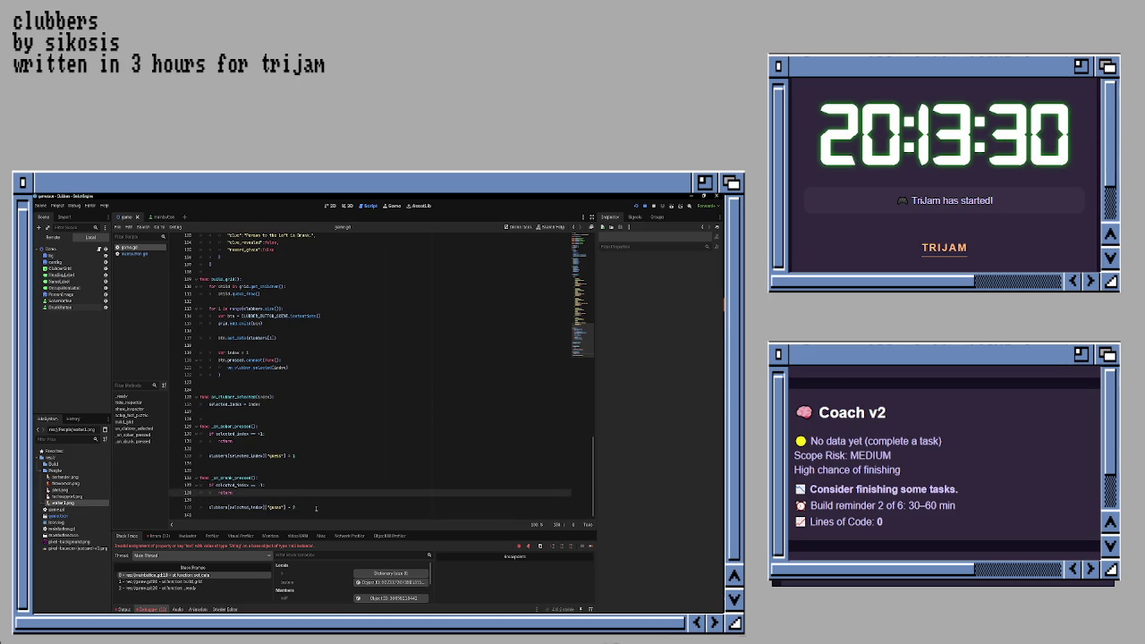
{"action": "key", "text": "Up"}
{"action": "key", "text": "Up"}
{"action": "key", "text": "Up"}
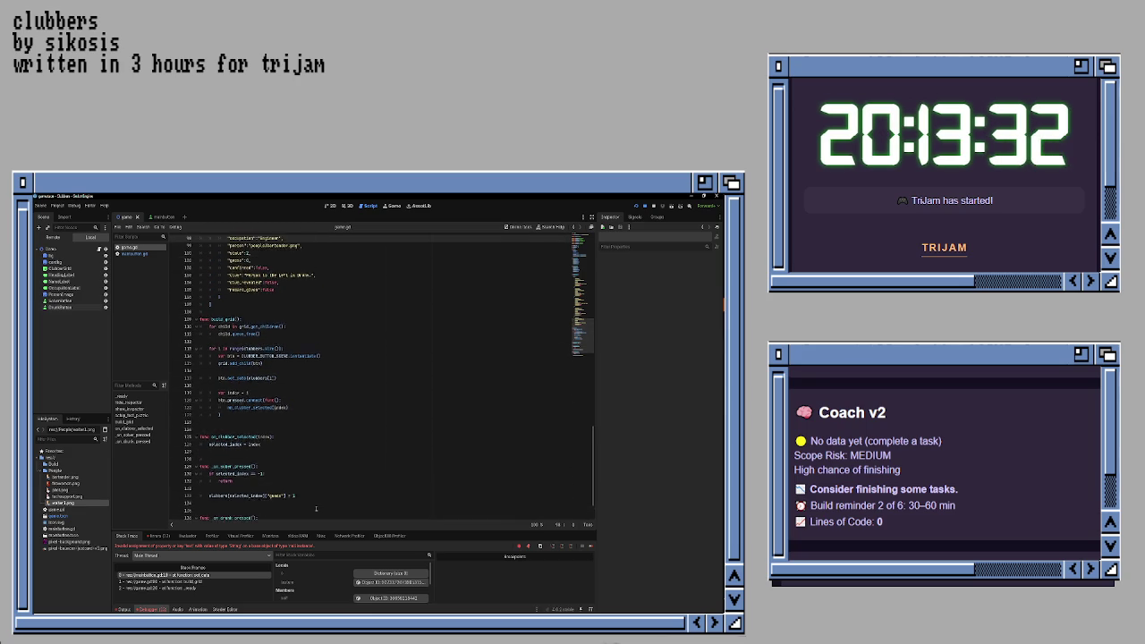
{"action": "key", "text": "Up"}
{"action": "key", "text": "Up"}
{"action": "key", "text": "Up"}
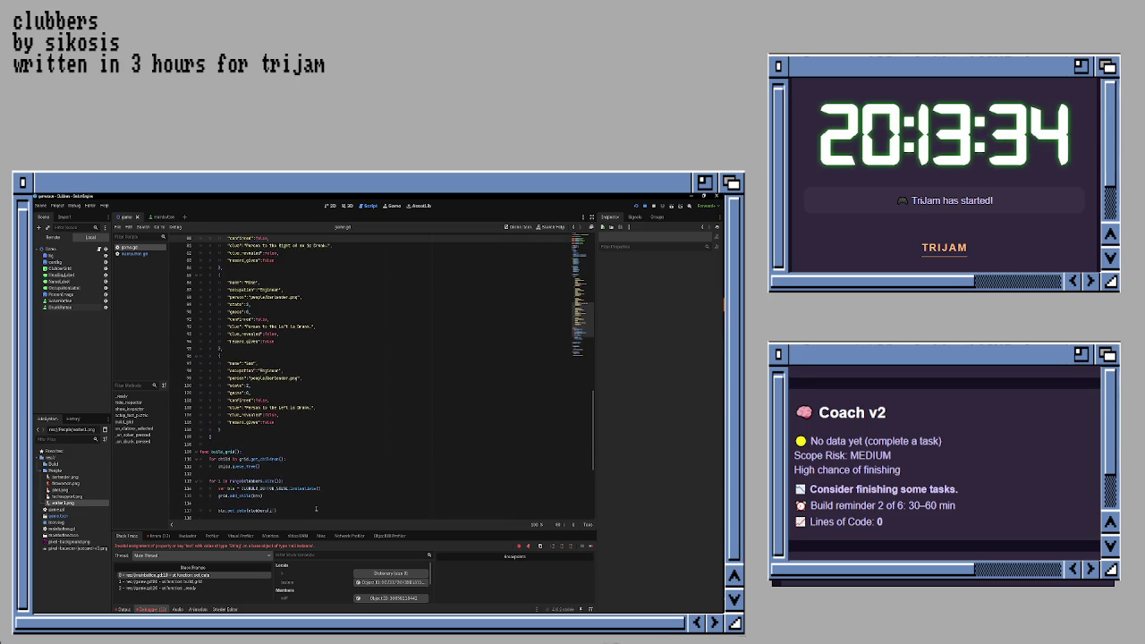
{"action": "key", "text": "Up"}
{"action": "key", "text": "Down"}
{"action": "key", "text": "Down"}
{"action": "key", "text": "Down"}
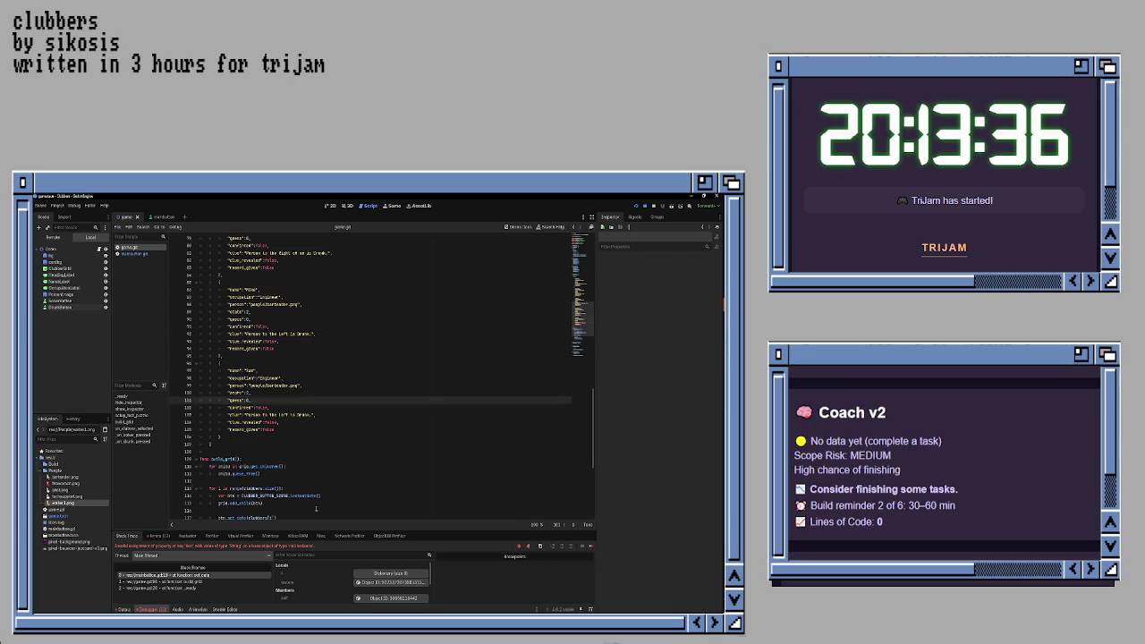
{"action": "key", "text": "Down"}
{"action": "key", "text": "Down"}
{"action": "key", "text": "Down"}
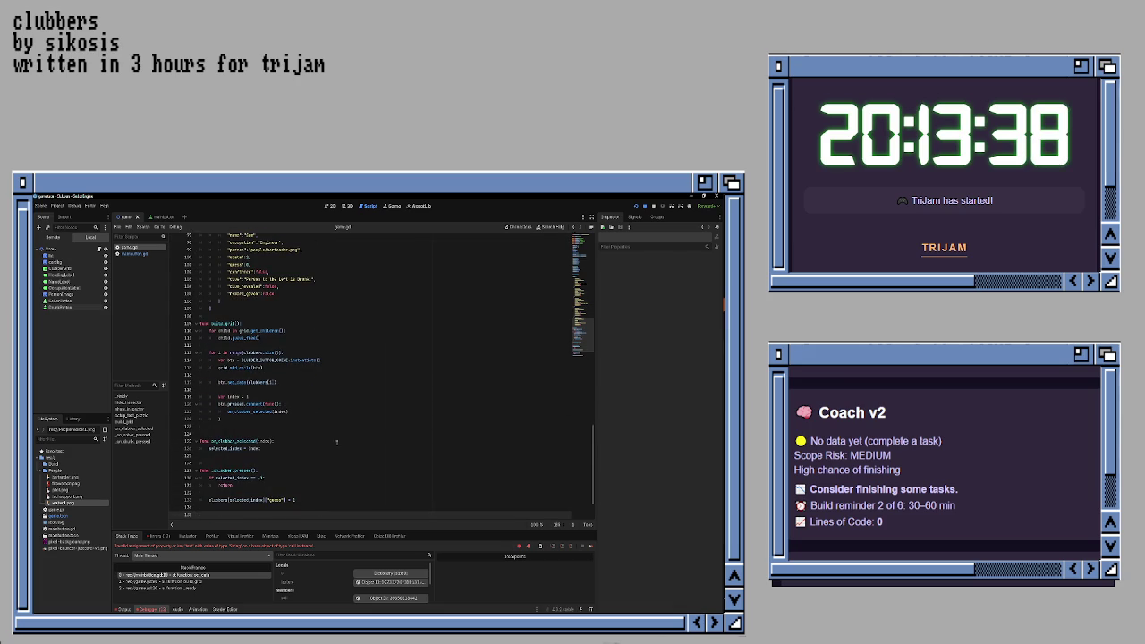
{"action": "key", "text": "Down"}
{"action": "key", "text": "Down"}
{"action": "key", "text": "Down"}
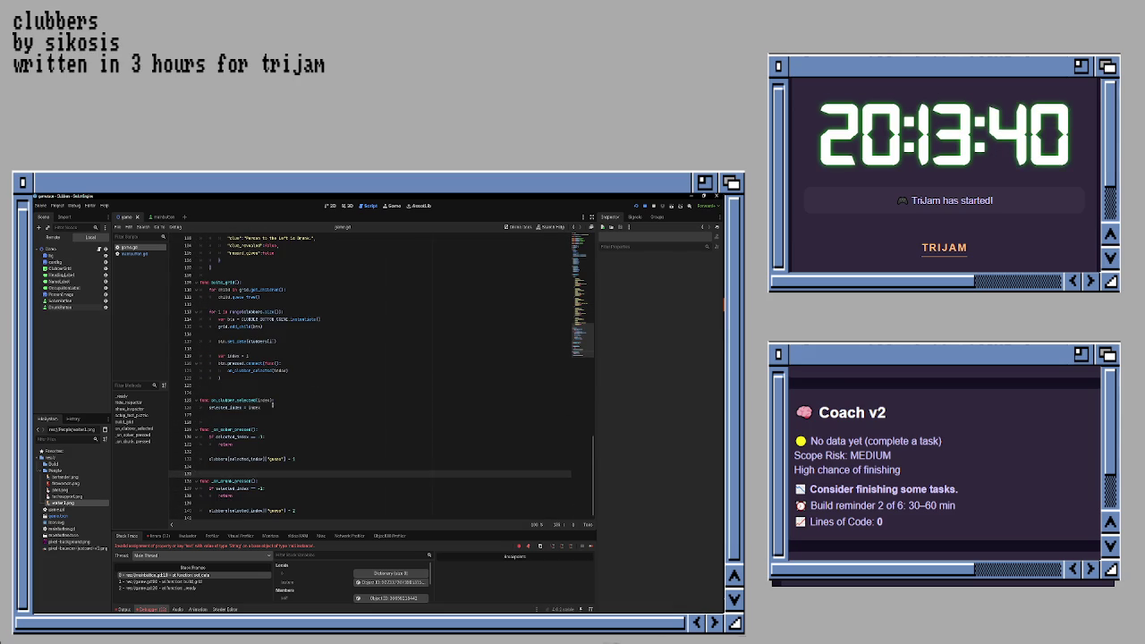
{"action": "scroll", "coordinate": [315, 412], "scroll_direction": "up", "scroll_amount": 14}
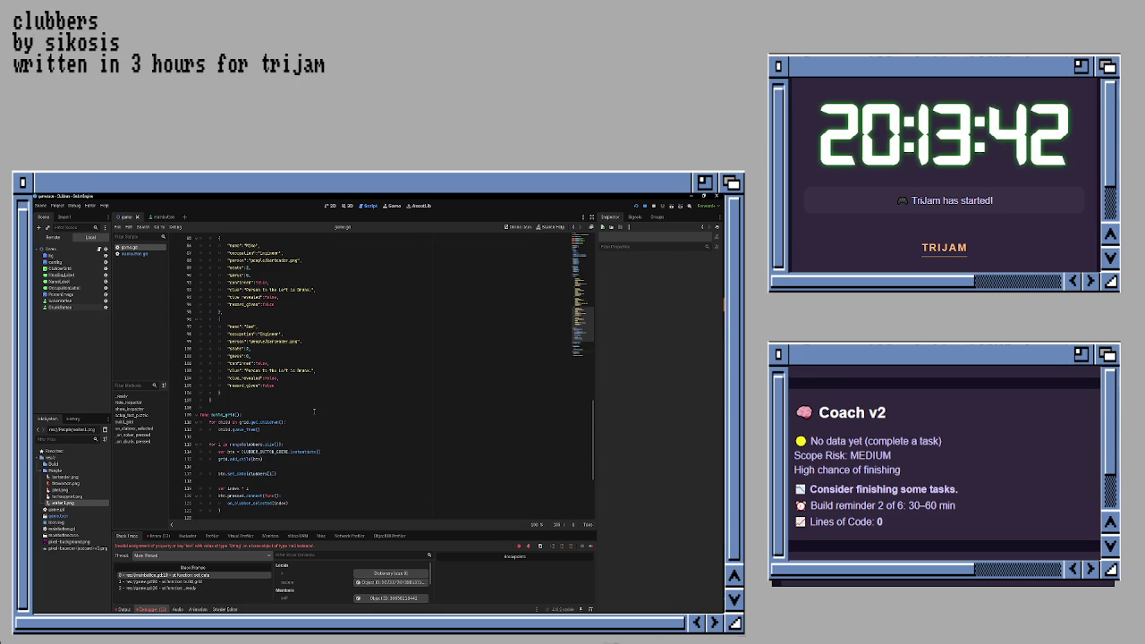
{"action": "scroll", "coordinate": [314, 412], "scroll_direction": "up", "scroll_amount": 5}
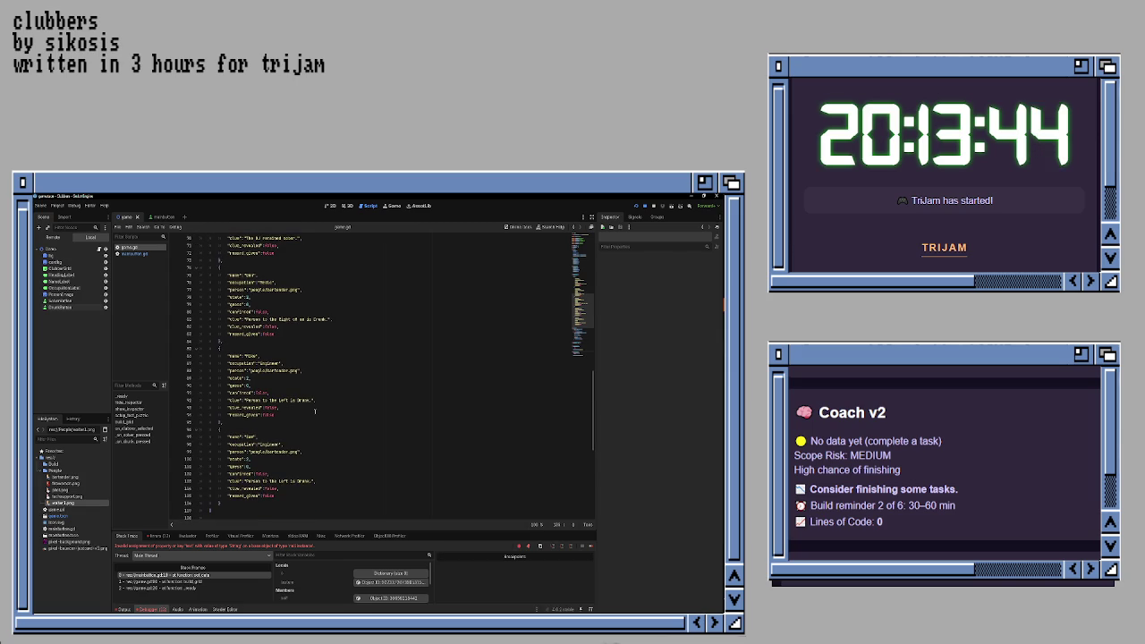
{"action": "scroll", "coordinate": [314, 411], "scroll_direction": "up", "scroll_amount": 4}
{"action": "scroll", "coordinate": [314, 410], "scroll_direction": "up", "scroll_amount": 12}
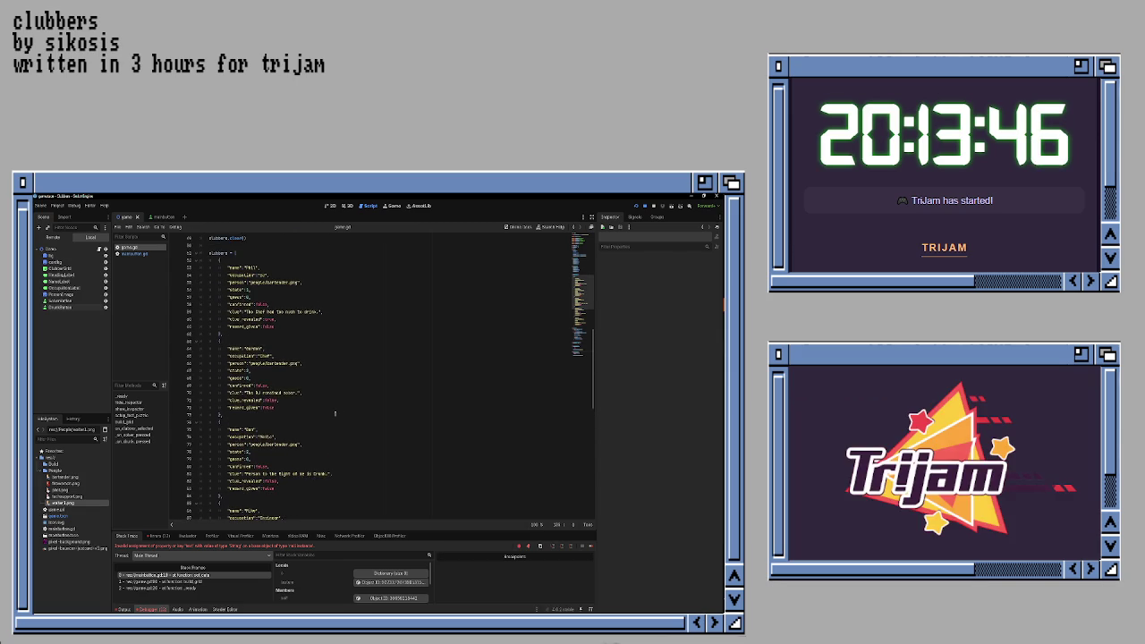
{"action": "scroll", "coordinate": [334, 412], "scroll_direction": "up", "scroll_amount": 7}
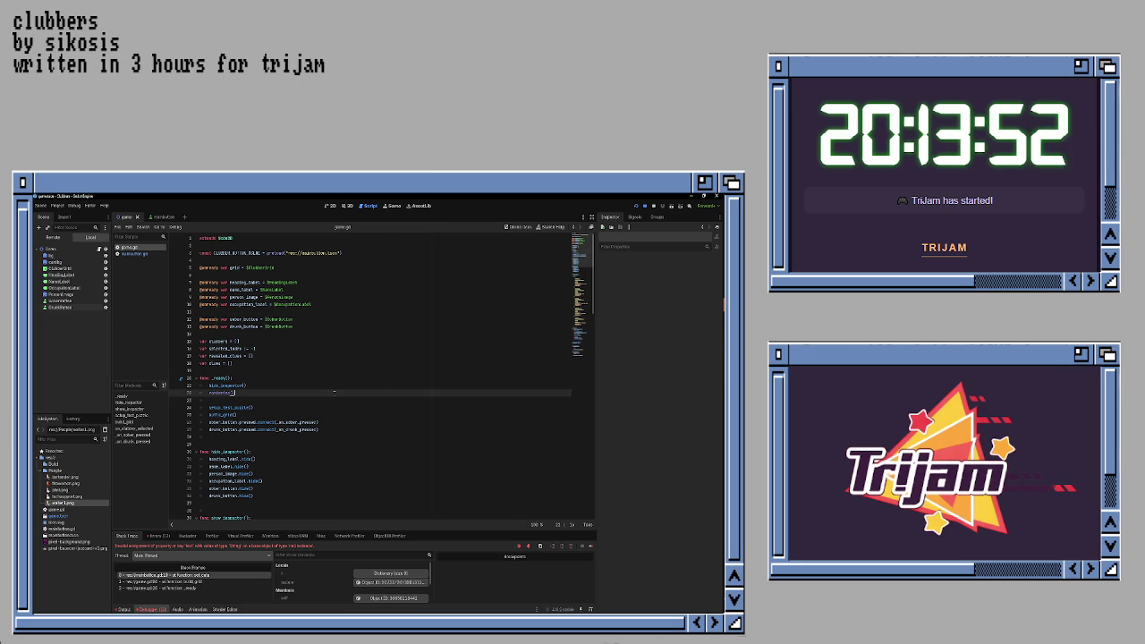
{"action": "left_click", "coordinate": [333, 393]}
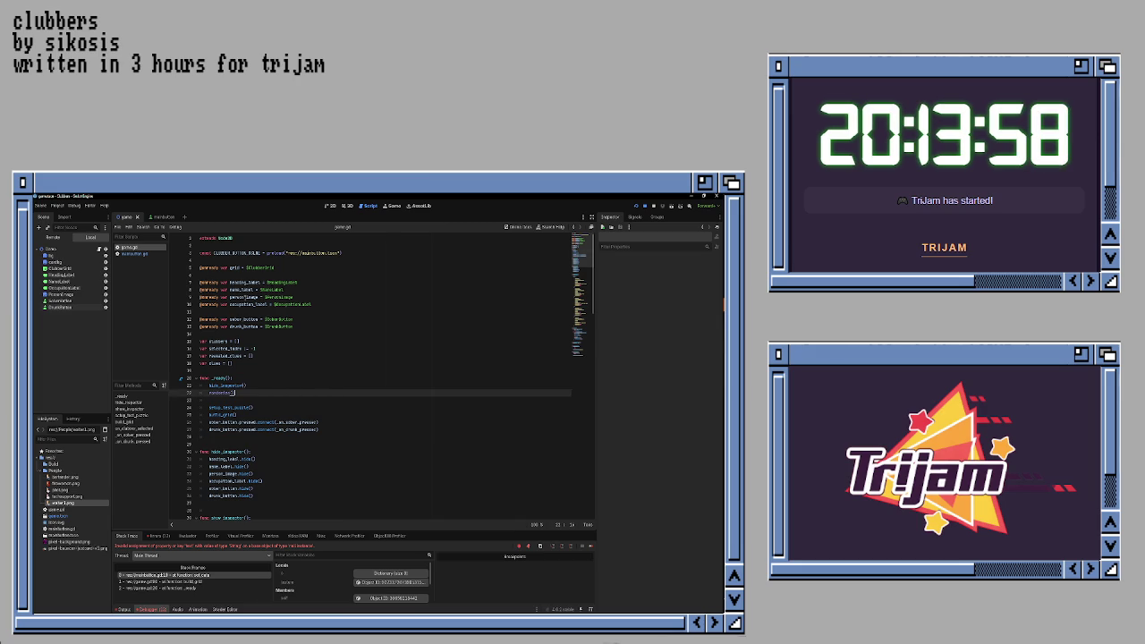
{"action": "left_click", "coordinate": [244, 304]}
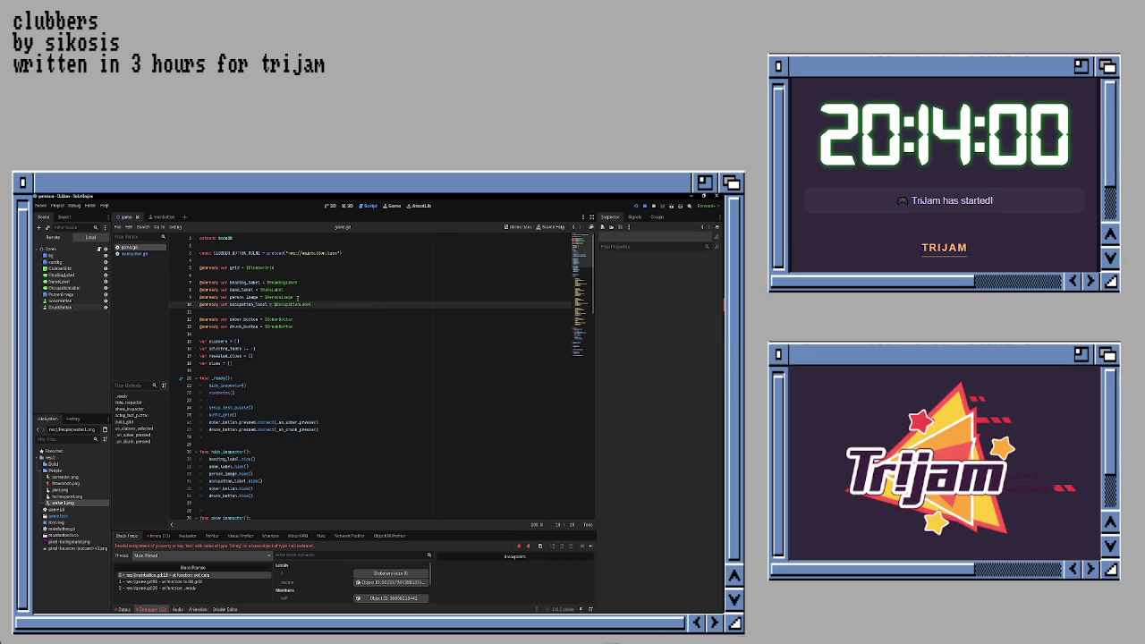
{"action": "key", "text": "Home"}
{"action": "key", "text": "shift+End"}
{"action": "key", "text": "ctrl+x"}
{"action": "key", "text": "Up"}
{"action": "key", "text": "ctrl+v"}
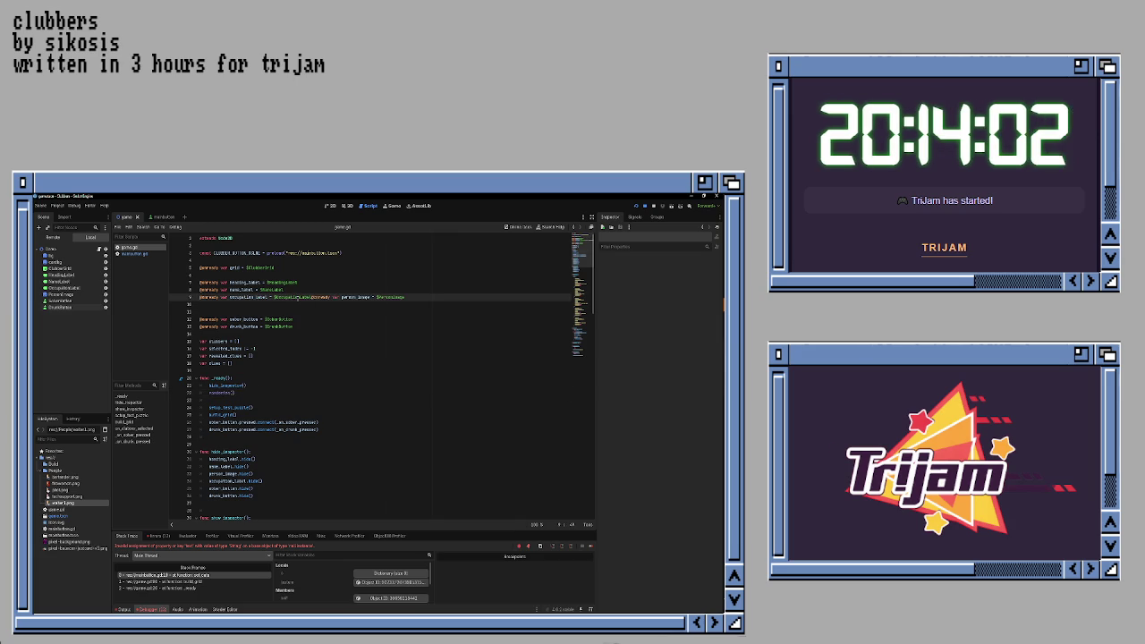
{"action": "key", "text": "Return"}
{"action": "key", "text": "Down"}
{"action": "key", "text": "Delete"}
{"action": "key", "text": "Delete"}
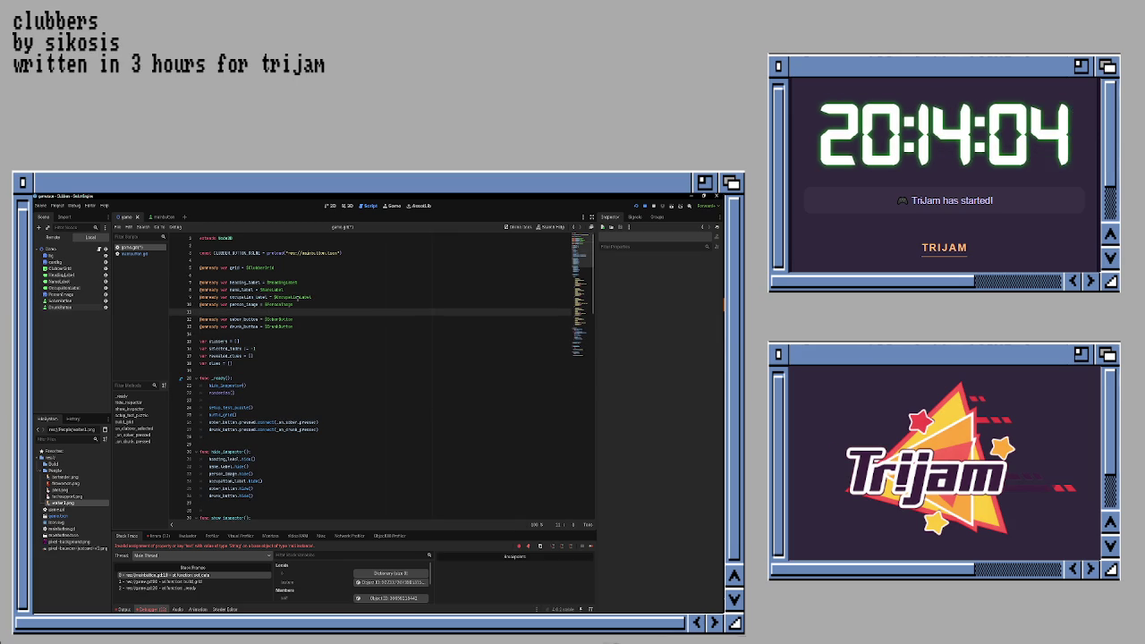
{"action": "key", "text": "Down"}
{"action": "key", "text": "Down"}
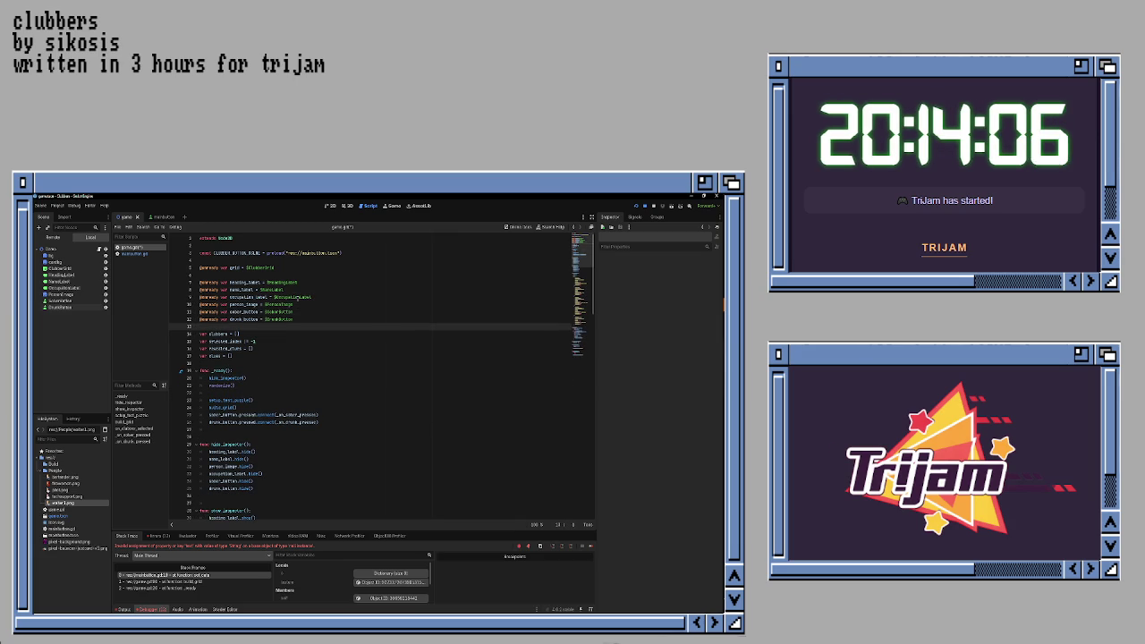
{"action": "key", "text": "ctrl+s"}
- Run the project with F5 to test the changes
{"action": "scroll", "coordinate": [292, 341], "scroll_direction": "down", "scroll_amount": 2}
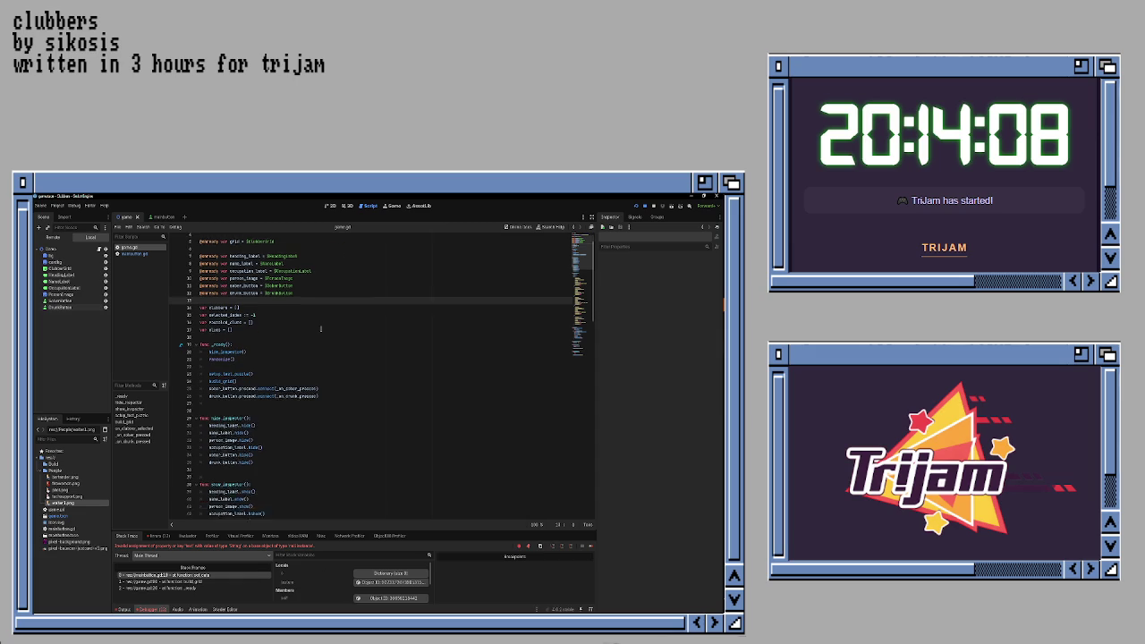
{"action": "left_click", "coordinate": [291, 341]}
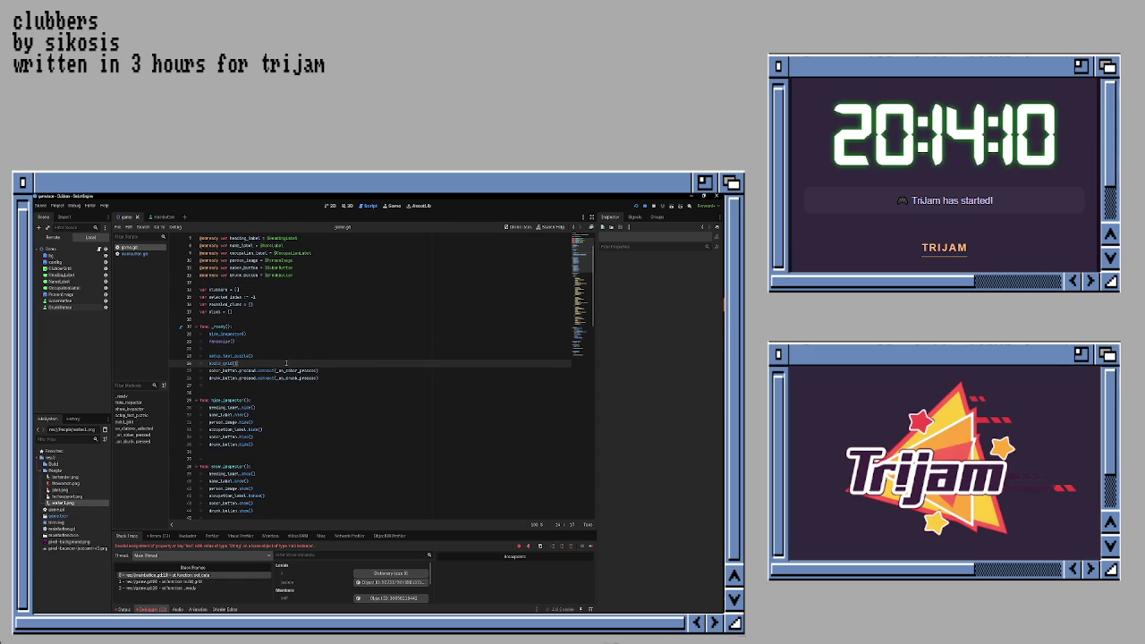
{"action": "left_click", "coordinate": [313, 398]}
{"action": "key", "text": "F5"}
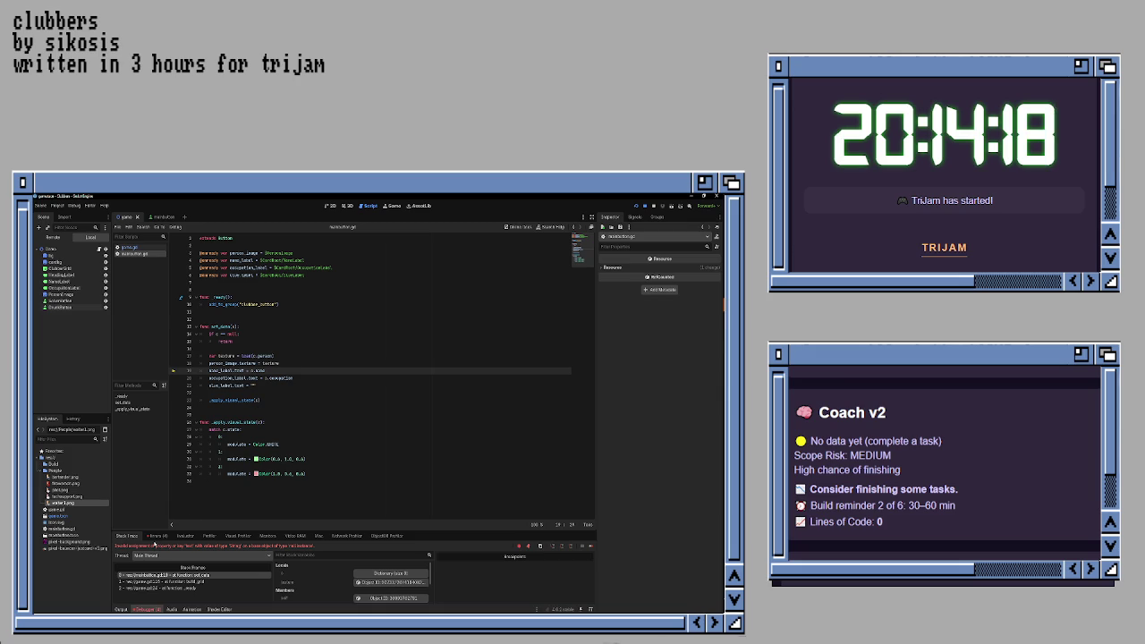
- Check the Errors list and stack trace, then view the card scene and game.gd
{"action": "left_click", "coordinate": [157, 536]}
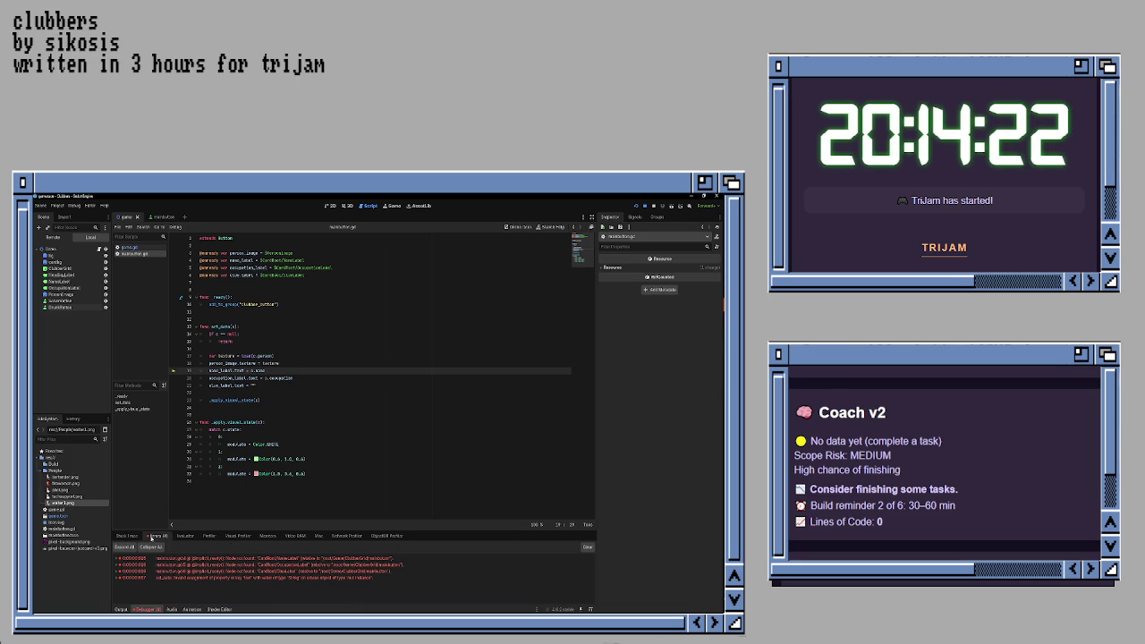
{"action": "left_click", "coordinate": [130, 537]}
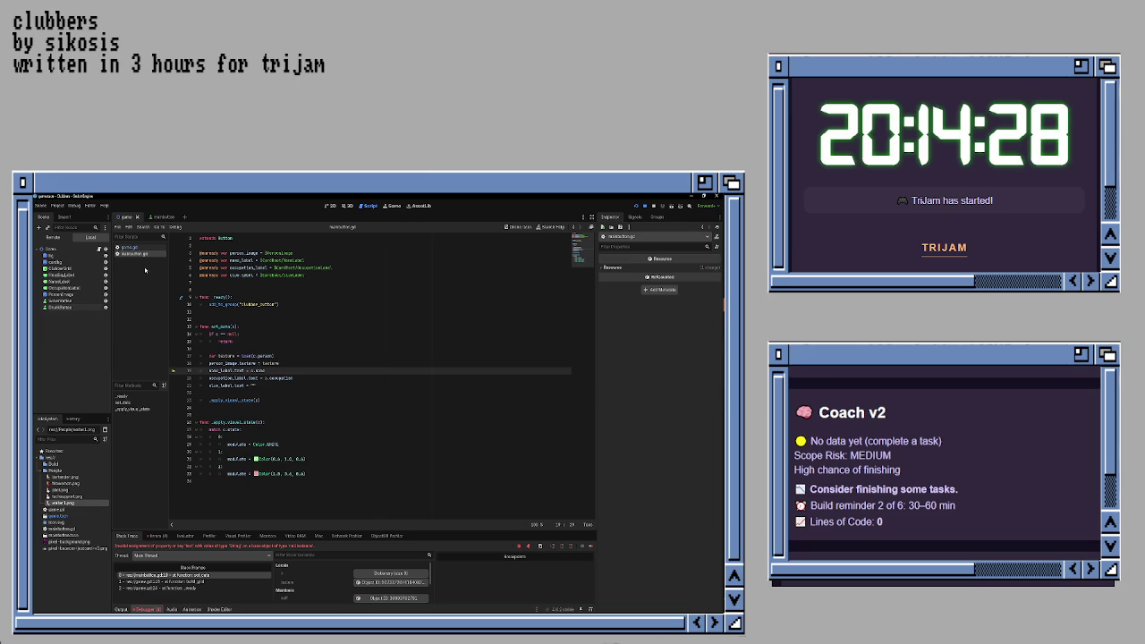
{"action": "left_click", "coordinate": [160, 216]}
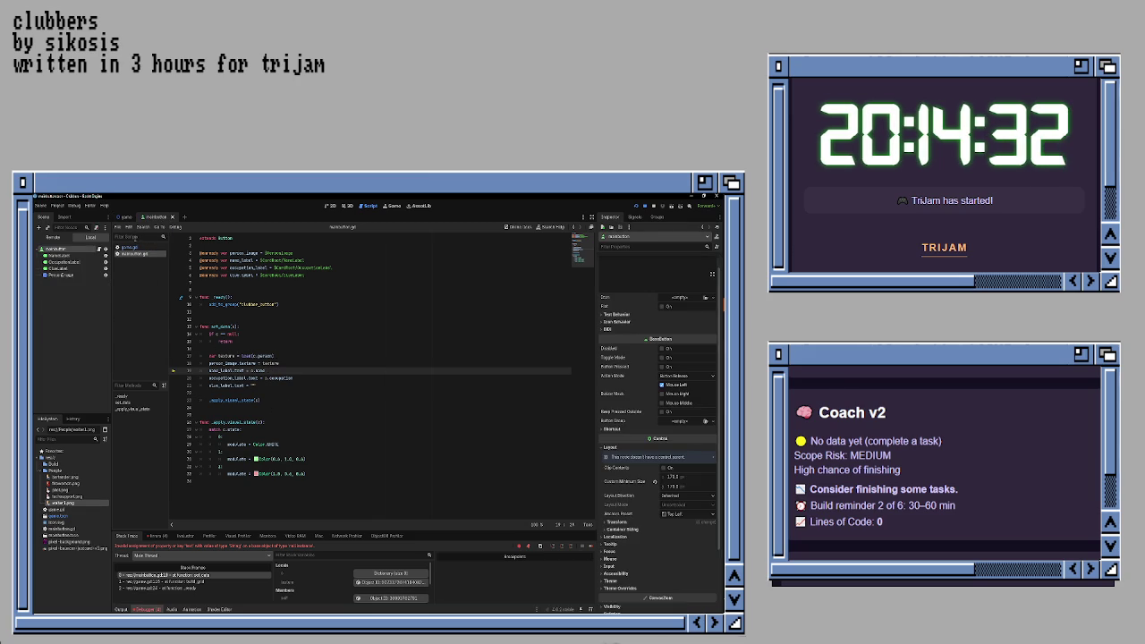
{"action": "left_click", "coordinate": [130, 247]}
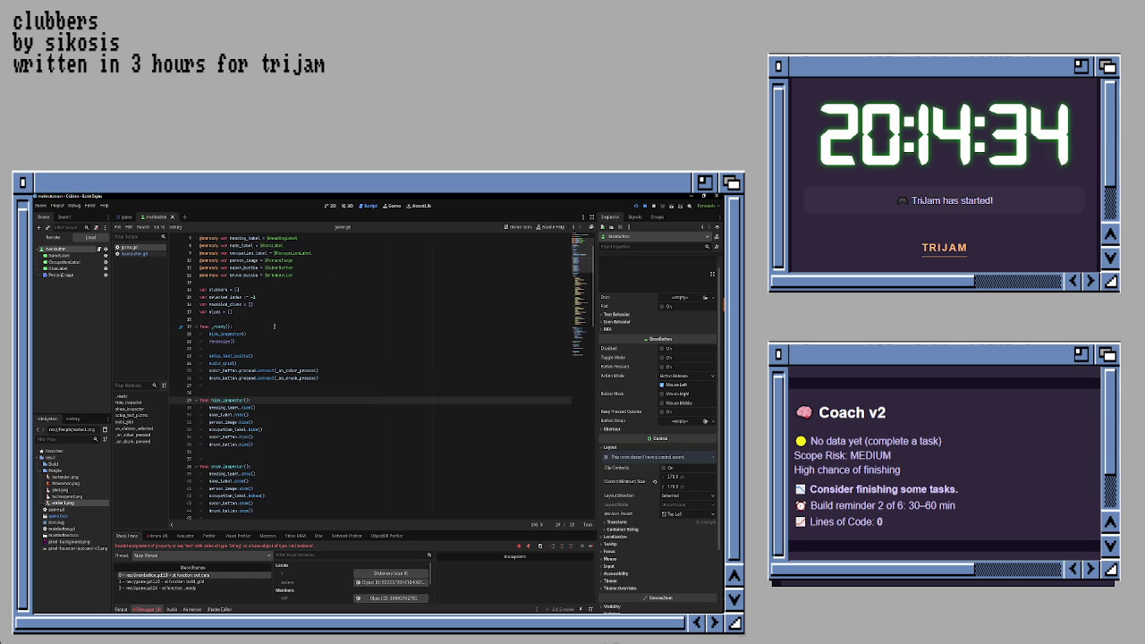
- Stop the debug session and return to the card scene on the canvas
{"action": "scroll", "coordinate": [267, 323], "scroll_direction": "up", "scroll_amount": 3}
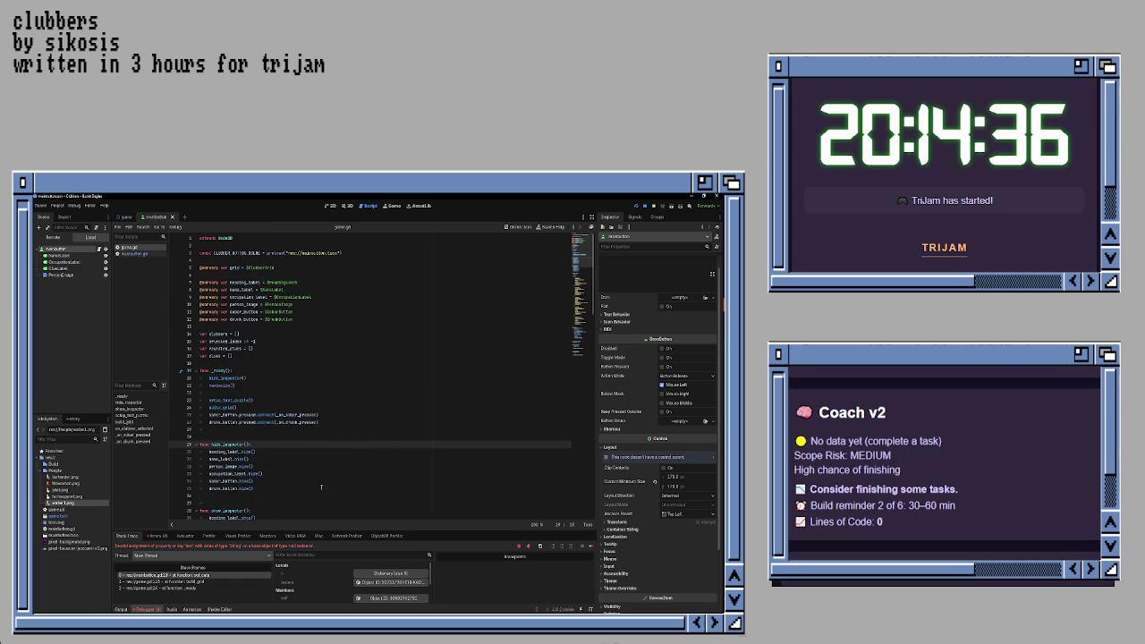
{"action": "left_click", "coordinate": [654, 206]}
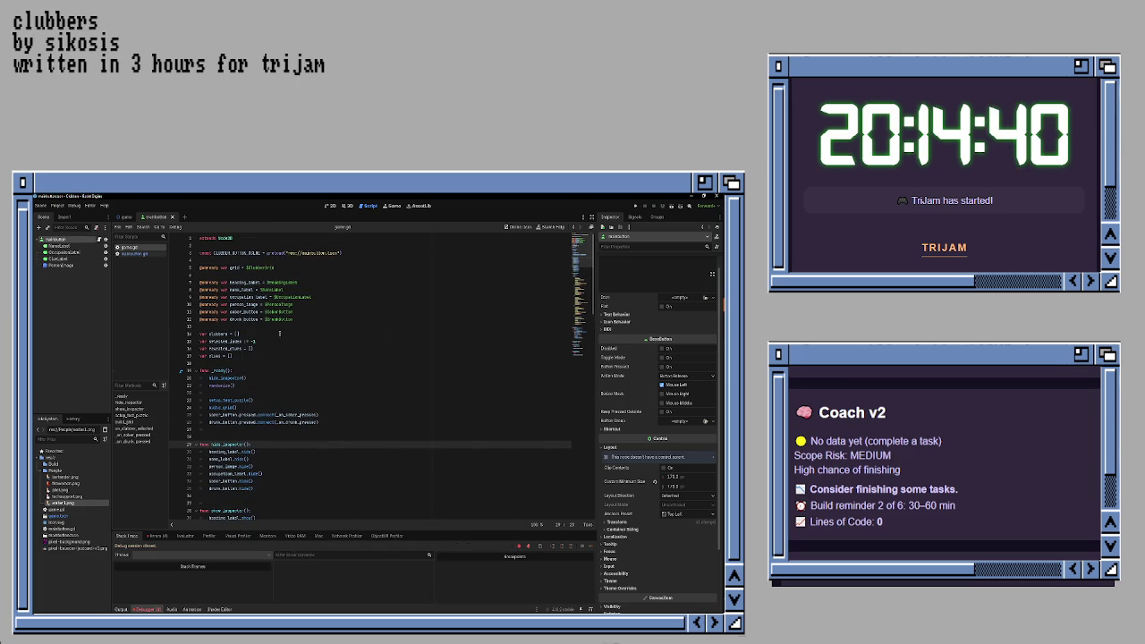
{"action": "left_click", "coordinate": [332, 206]}
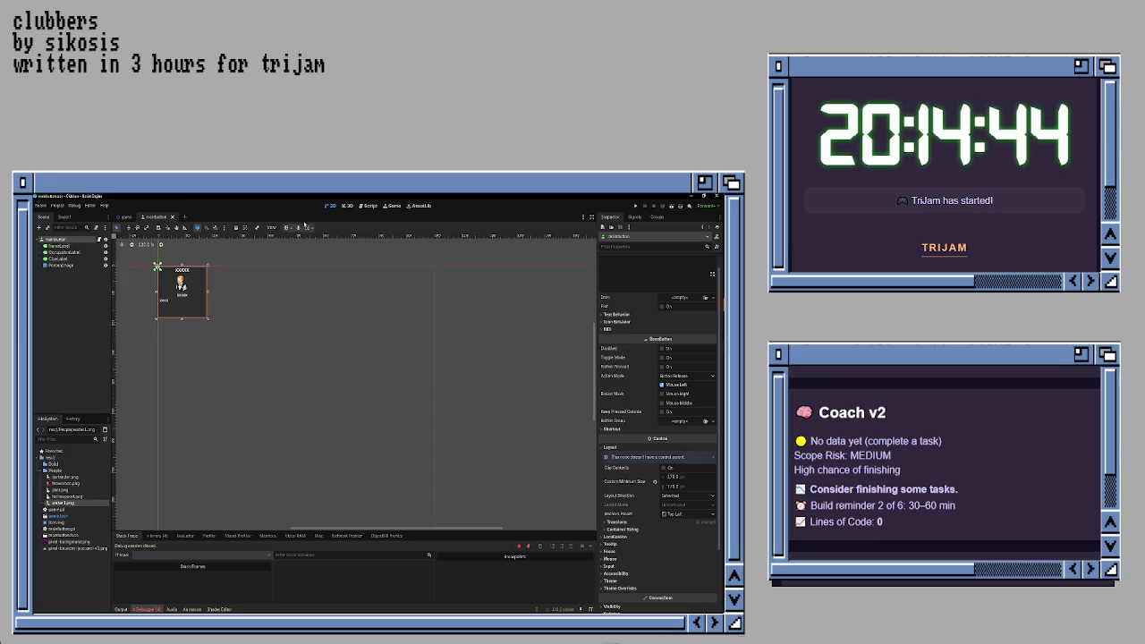
- Zoom in on the card and widen NameLabel a few pixels to the right
{"action": "mouse_move", "coordinate": [193, 346]}
{"action": "left_mouse_down"}
{"action": "mouse_move", "coordinate": [352, 425]}
{"action": "mouse_move", "coordinate": [348, 448]}
{"action": "mouse_move", "coordinate": [386, 479]}
{"action": "mouse_move", "coordinate": [376, 504]}
{"action": "left_mouse_up"}
{"action": "scroll", "coordinate": [264, 386], "scroll_direction": "up", "scroll_amount": 4}
{"action": "scroll", "coordinate": [353, 426], "scroll_direction": "up", "scroll_amount": 3}
{"action": "scroll", "coordinate": [386, 475], "scroll_direction": "up", "scroll_amount": 2}
{"action": "scroll", "coordinate": [375, 505], "scroll_direction": "up", "scroll_amount": 1}
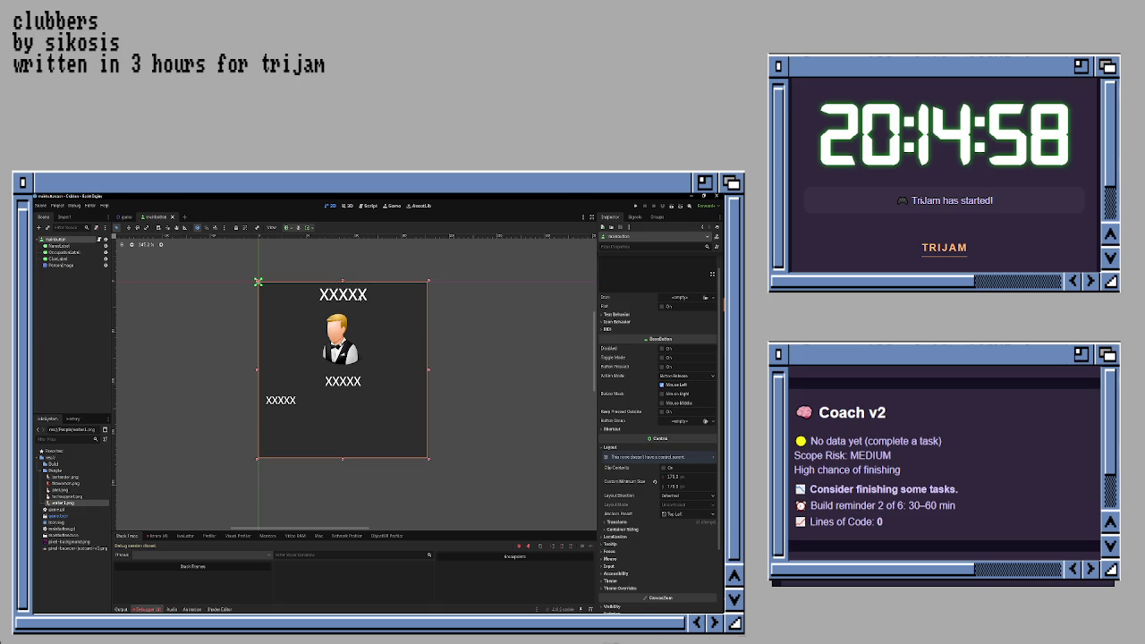
{"action": "left_click", "coordinate": [362, 297]}
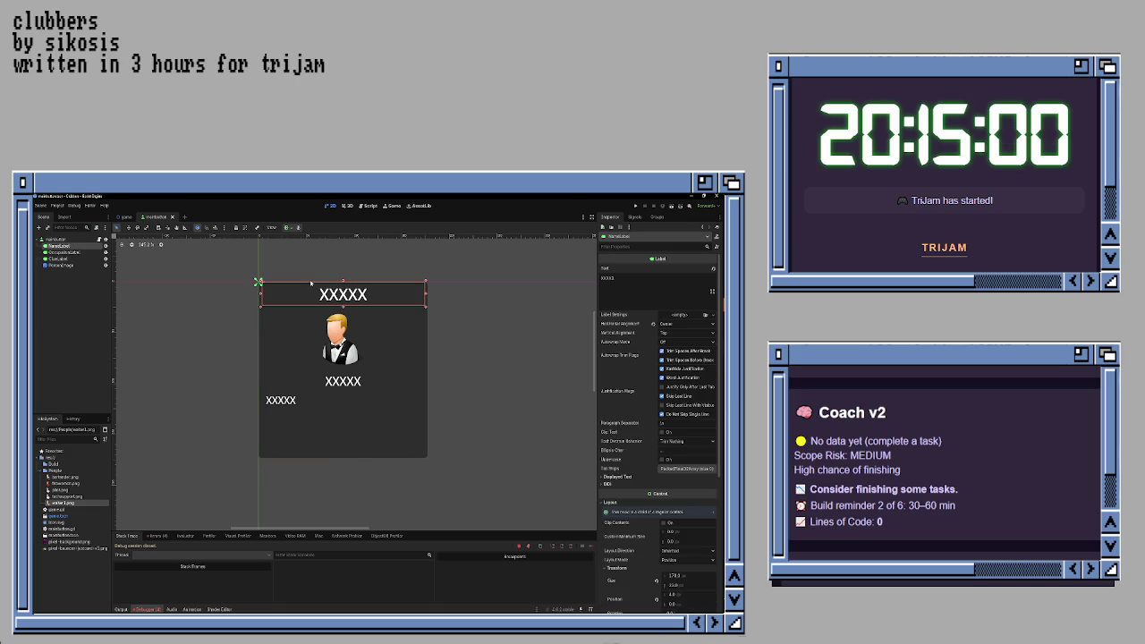
{"action": "key", "text": "Left"}
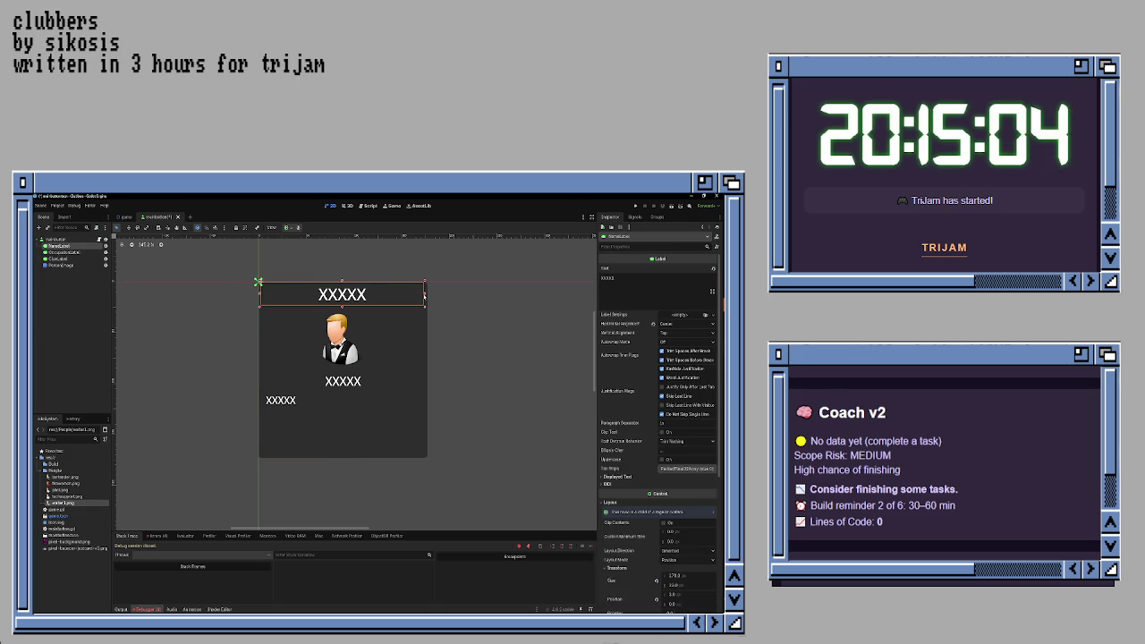
{"action": "left_click_drag", "start_coordinate": [424, 293], "coordinate": [427, 294]}
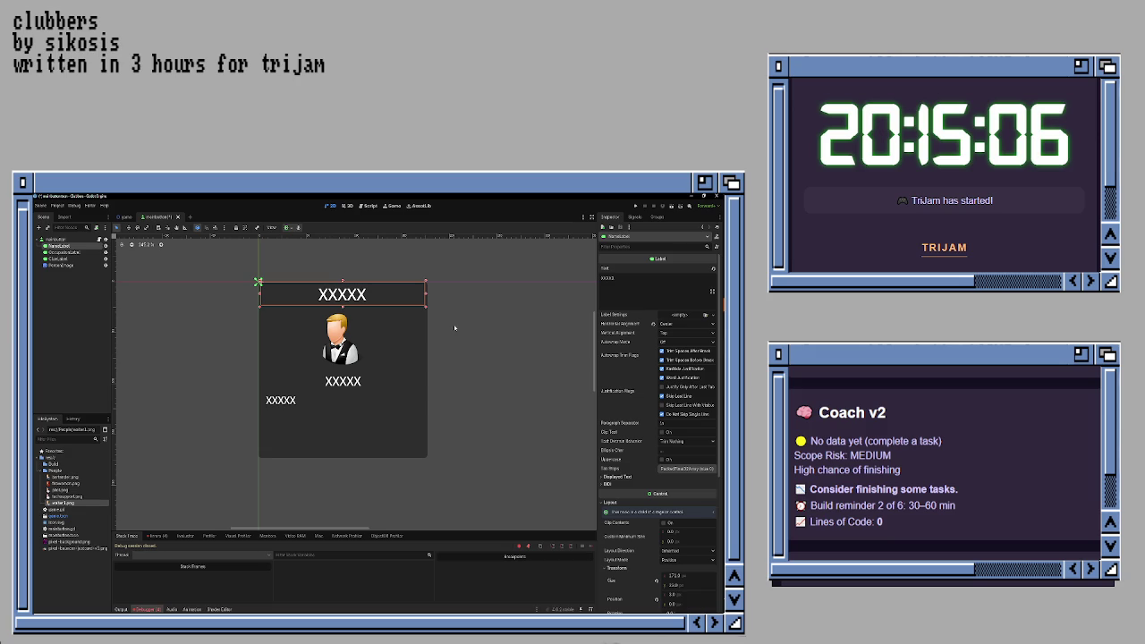
- Widen OccupationLabel slightly to the left, then select the clue label
{"action": "left_click", "coordinate": [356, 381]}
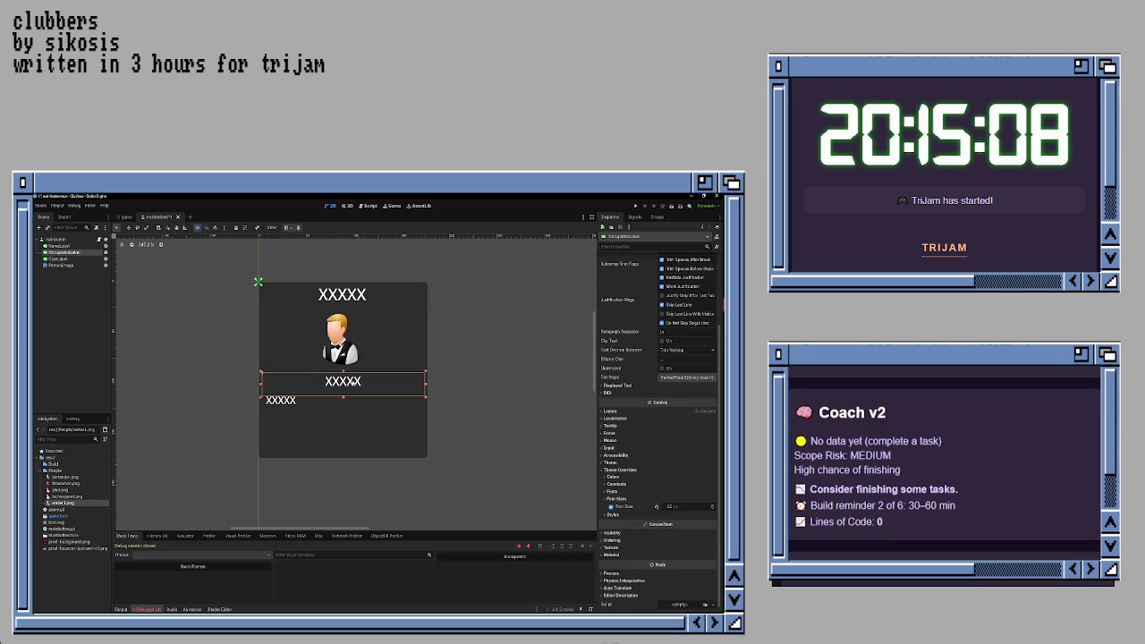
{"action": "left_click_drag", "start_coordinate": [260, 383], "coordinate": [259, 383]}
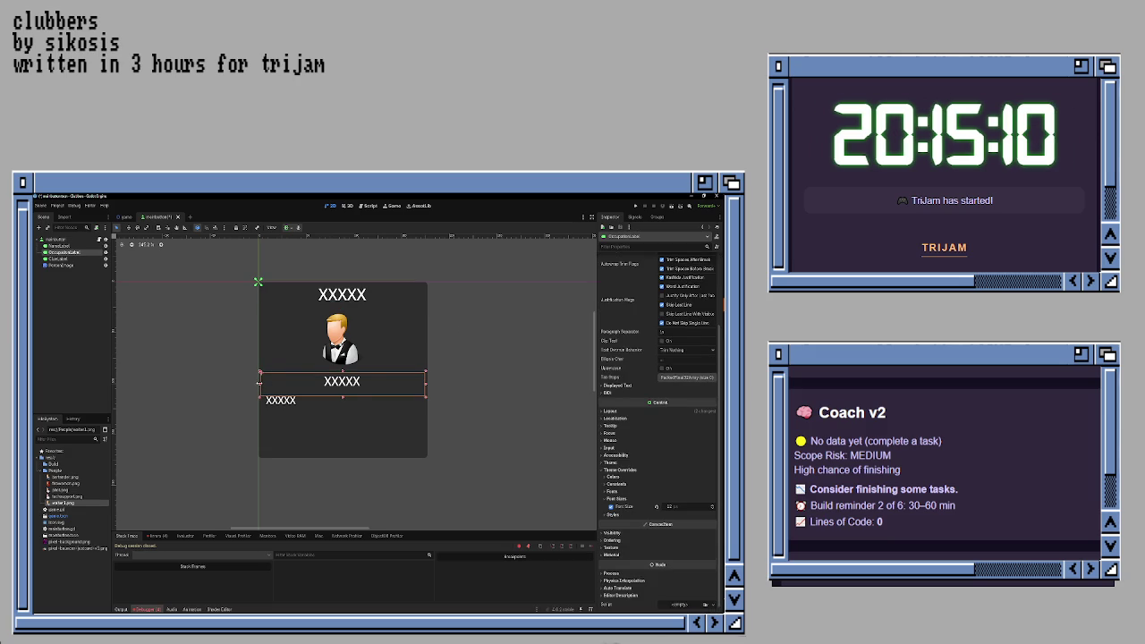
{"action": "left_click", "coordinate": [467, 392]}
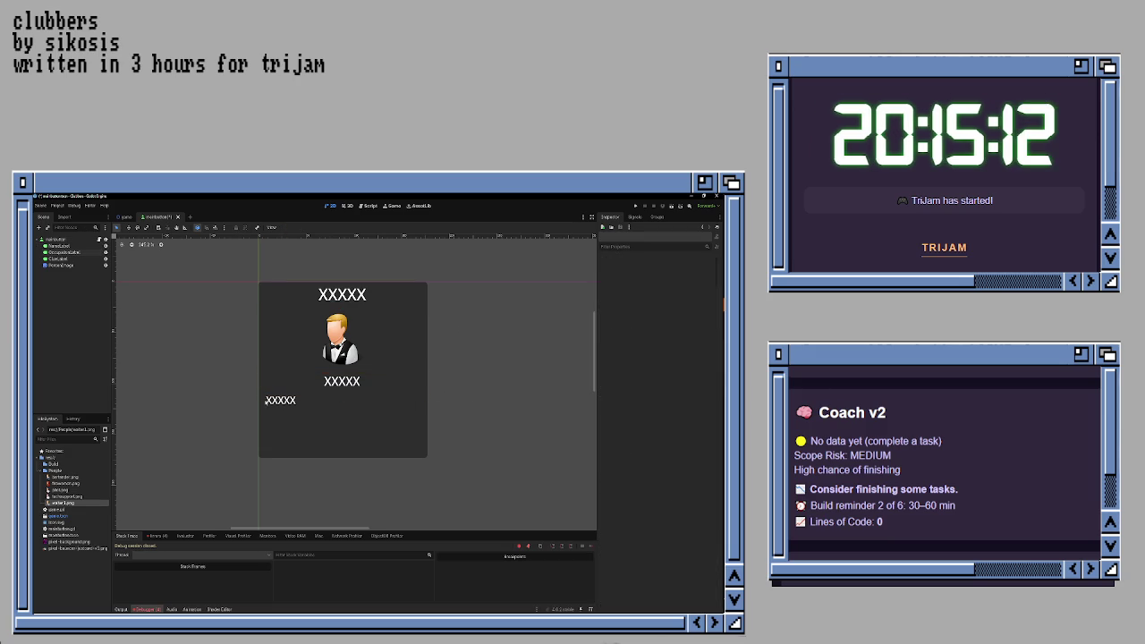
{"action": "left_click", "coordinate": [268, 403]}
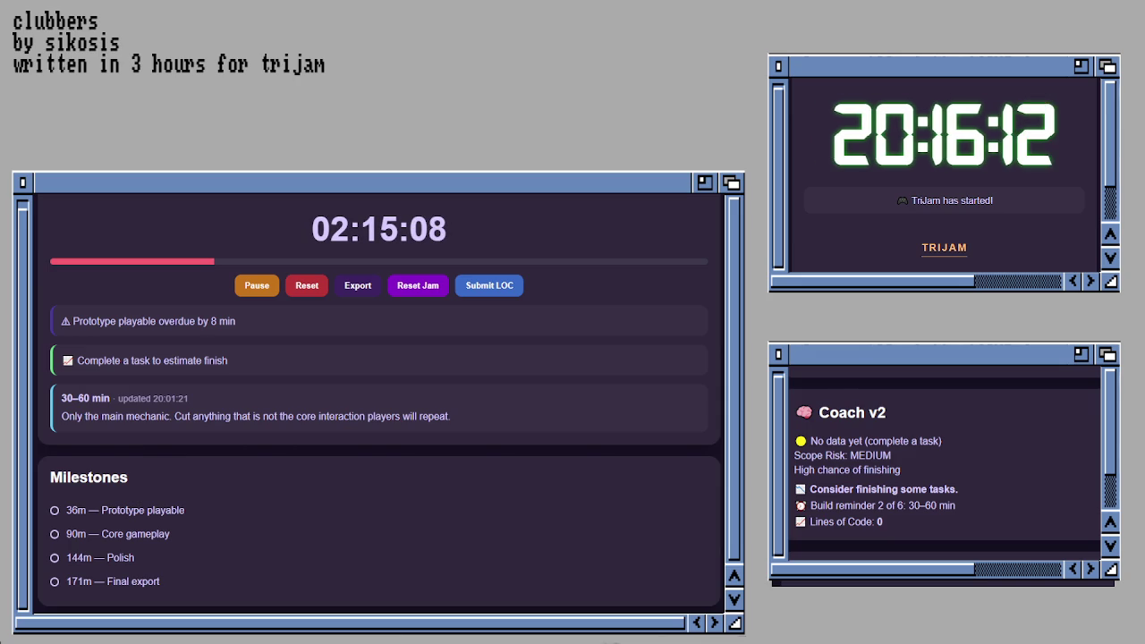
- Scroll the jam dashboard down to Task Progress and the Submission Checklist
{"action": "scroll", "coordinate": [380, 403], "scroll_direction": "down", "scroll_amount": 5}
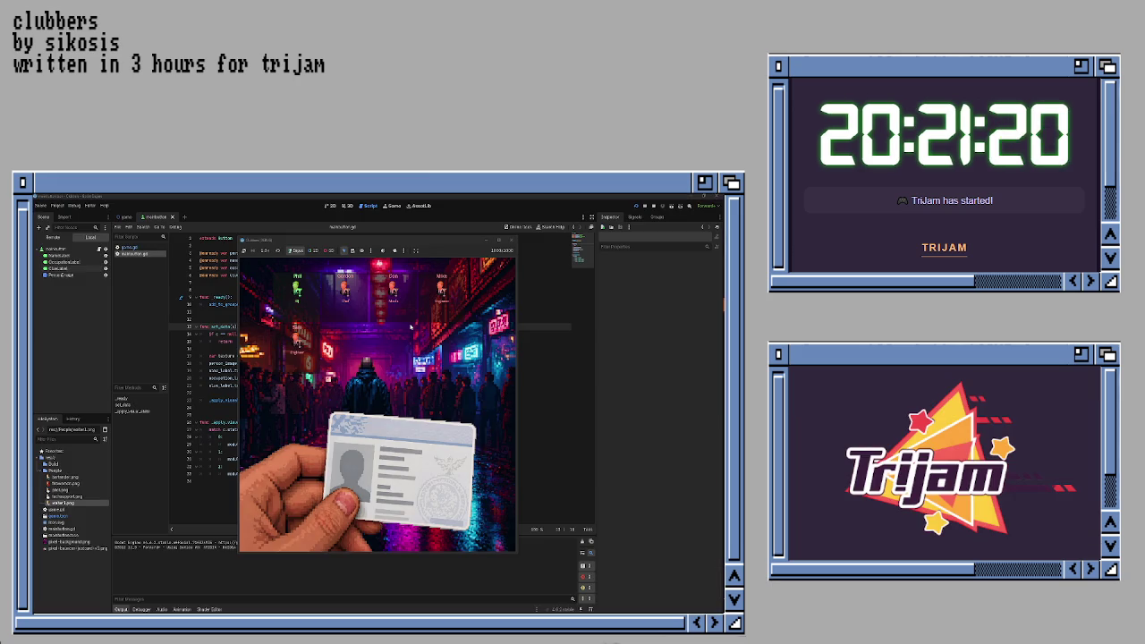
- Close the running game and read through mainbutton.gd's _apply_visual_state code
{"action": "left_click", "coordinate": [509, 240]}
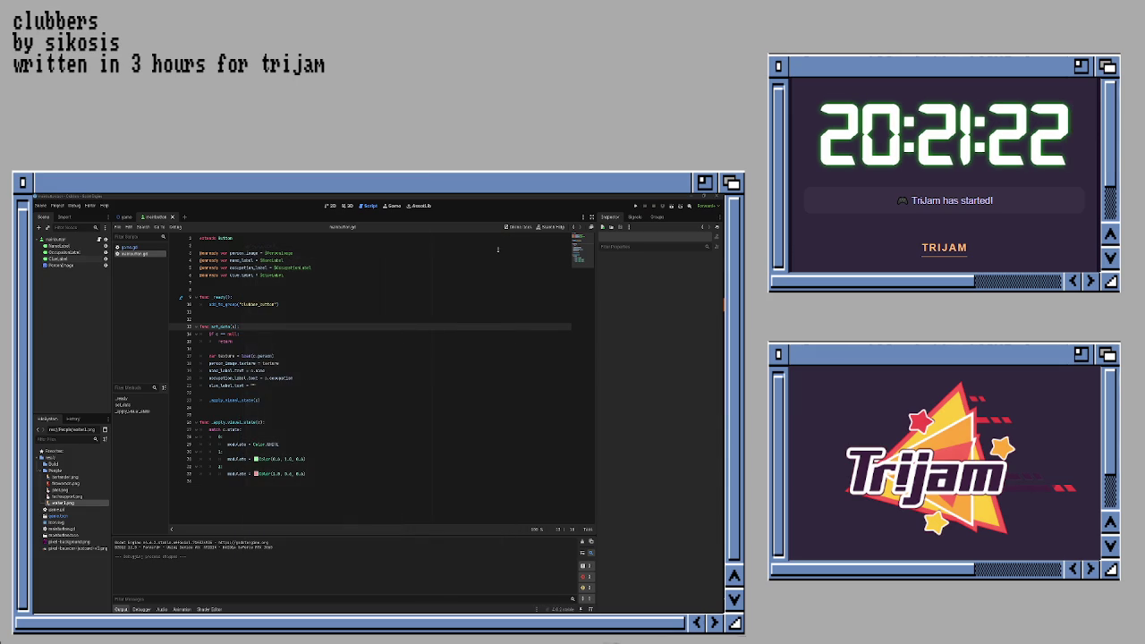
{"action": "left_click", "coordinate": [301, 317]}
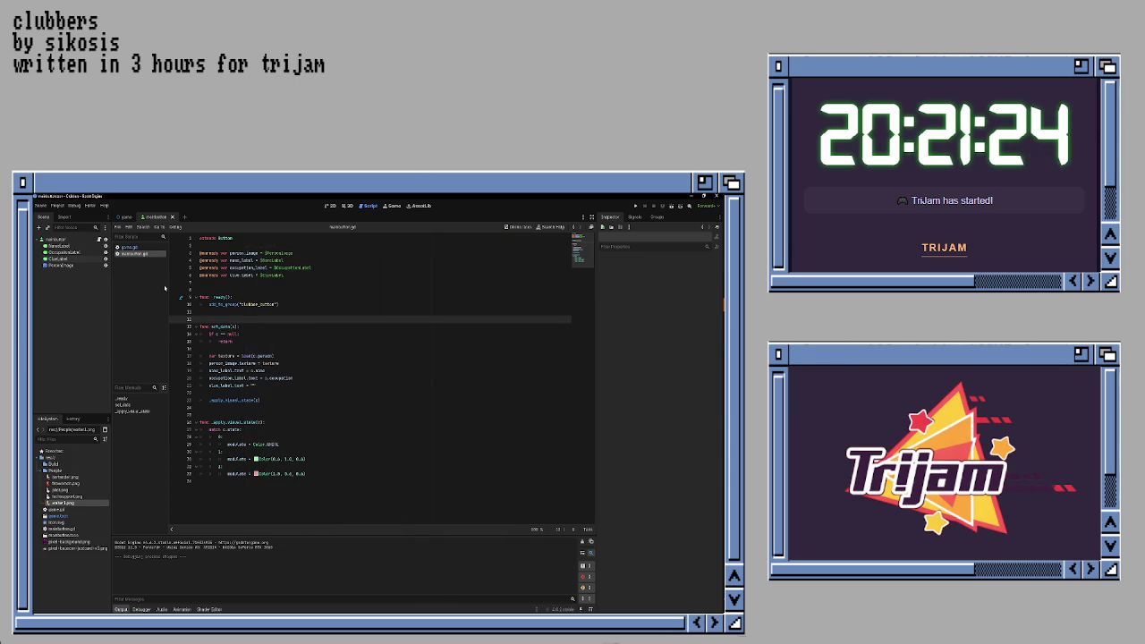
{"action": "left_click", "coordinate": [270, 404]}
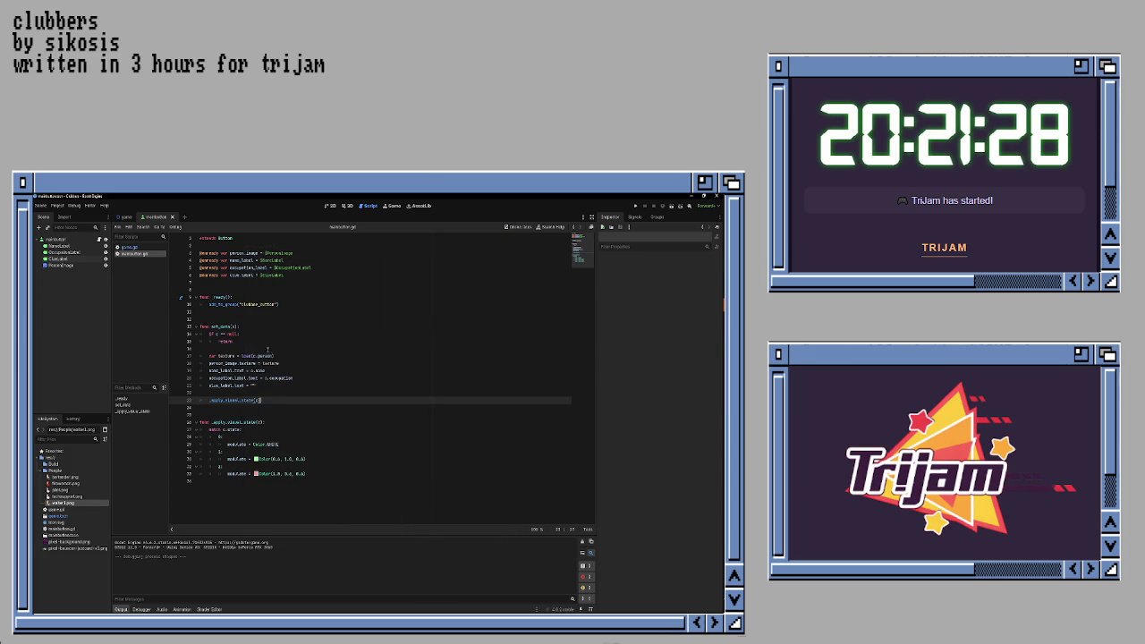
{"action": "left_click", "coordinate": [282, 378]}
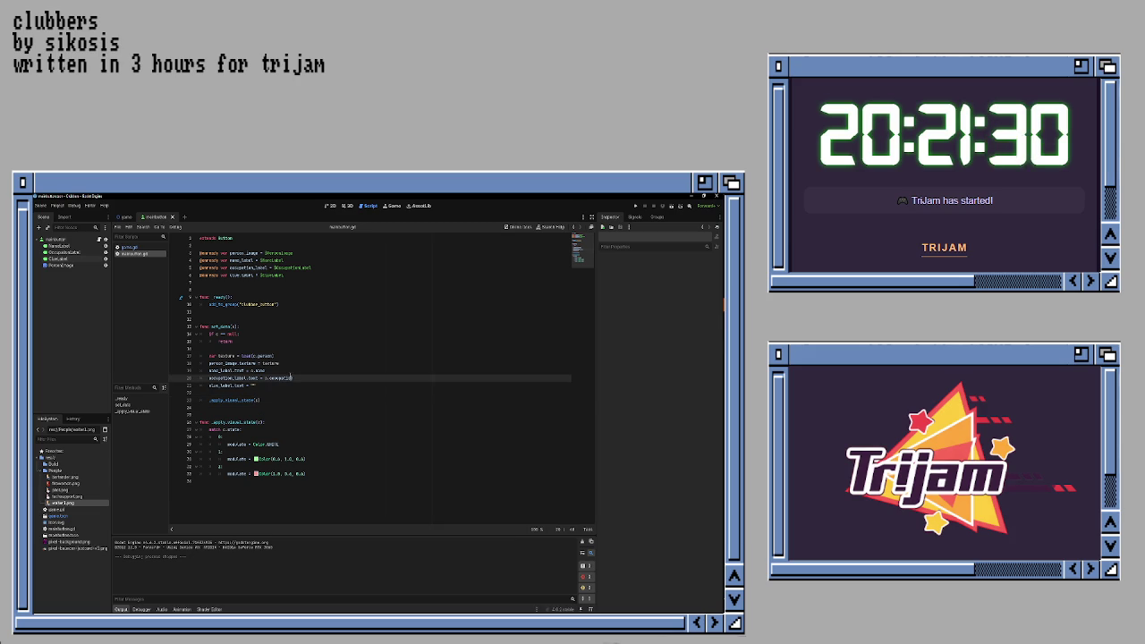
{"action": "left_click", "coordinate": [279, 342]}
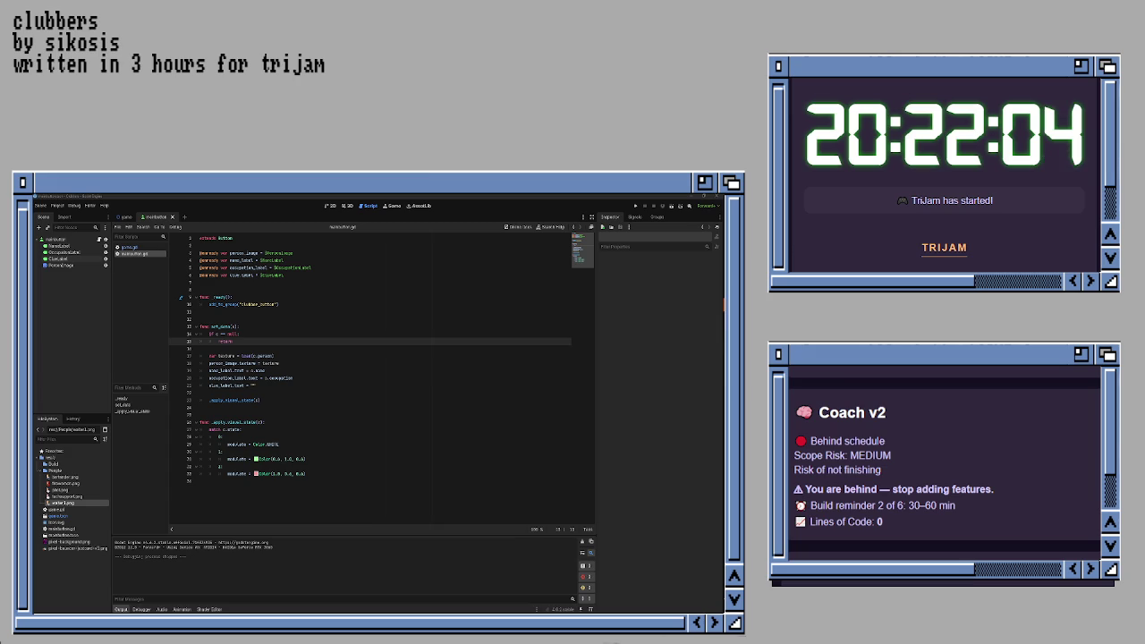
{"action": "left_click", "coordinate": [451, 483]}
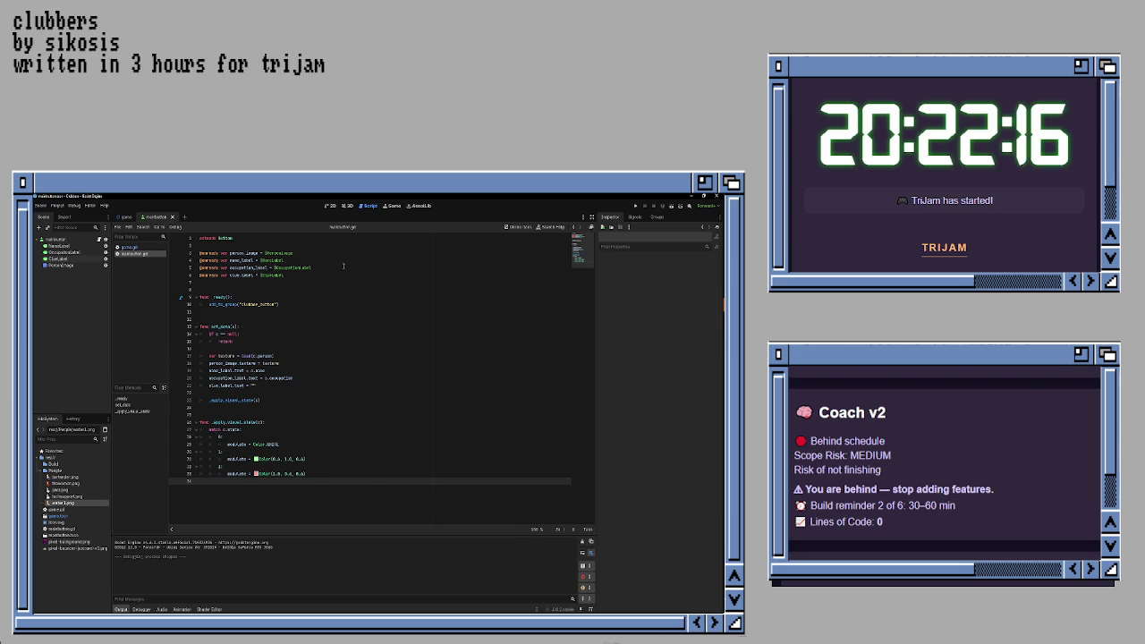
- Glance at the card scene layout, then locate set_data's portrait texture assignment
{"action": "left_click", "coordinate": [326, 207]}
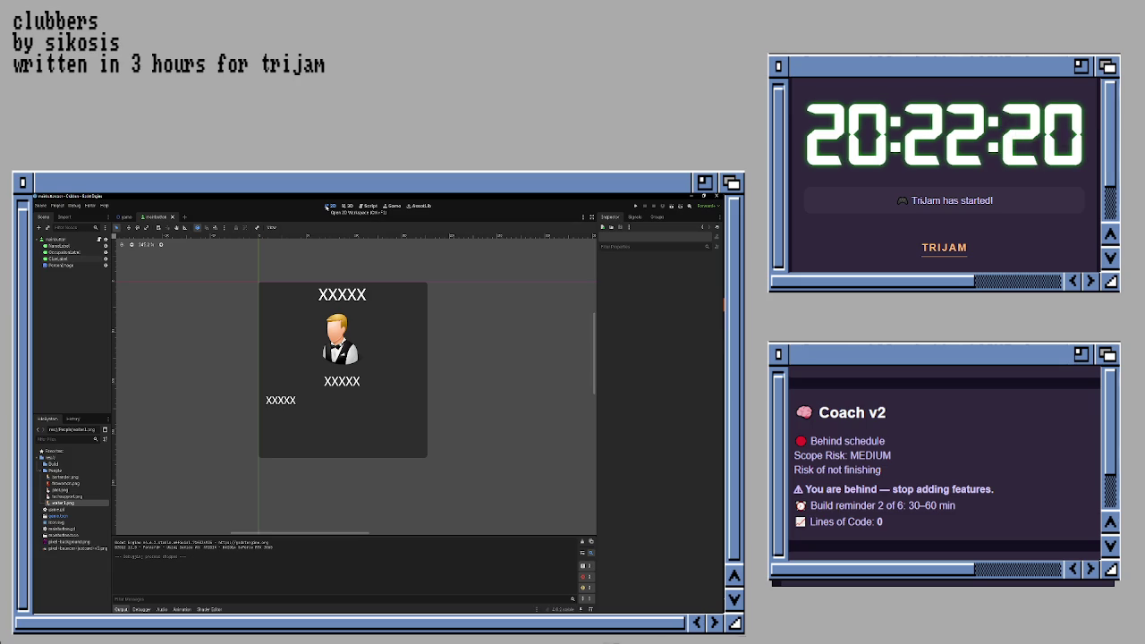
{"action": "left_click", "coordinate": [368, 207]}
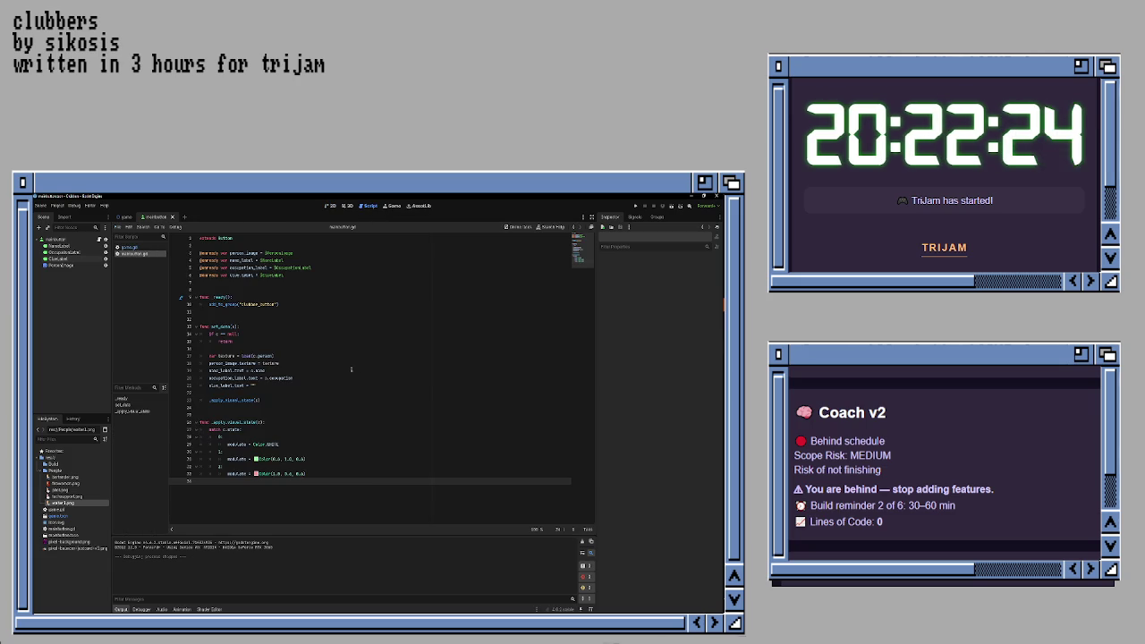
{"action": "left_click", "coordinate": [332, 385]}
{"action": "left_click", "coordinate": [301, 369]}
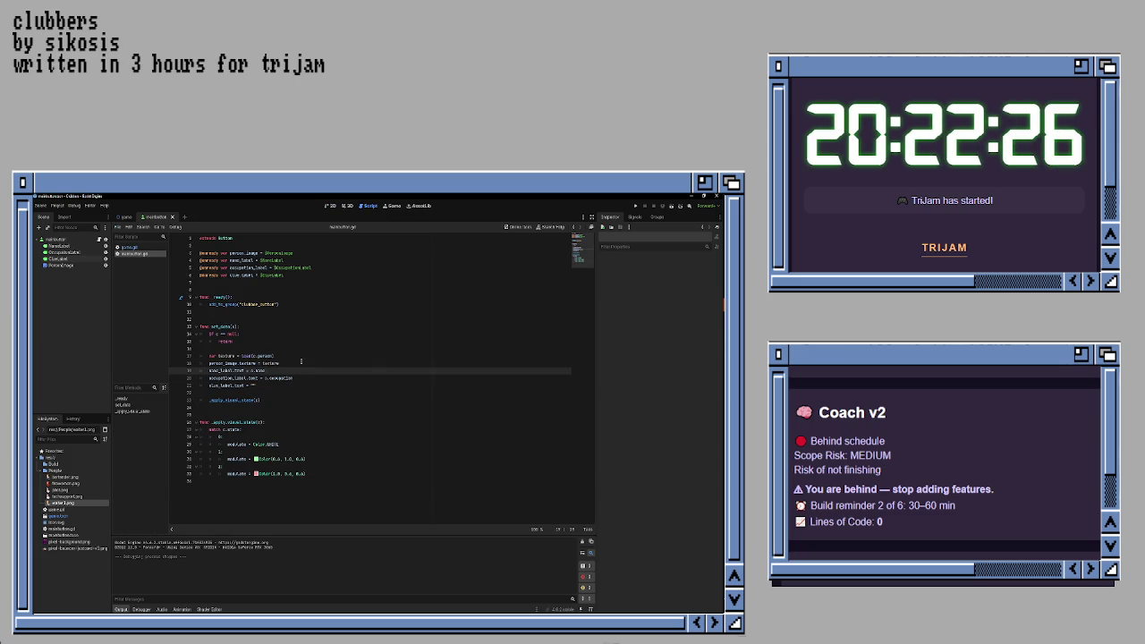
{"action": "left_click", "coordinate": [300, 362]}
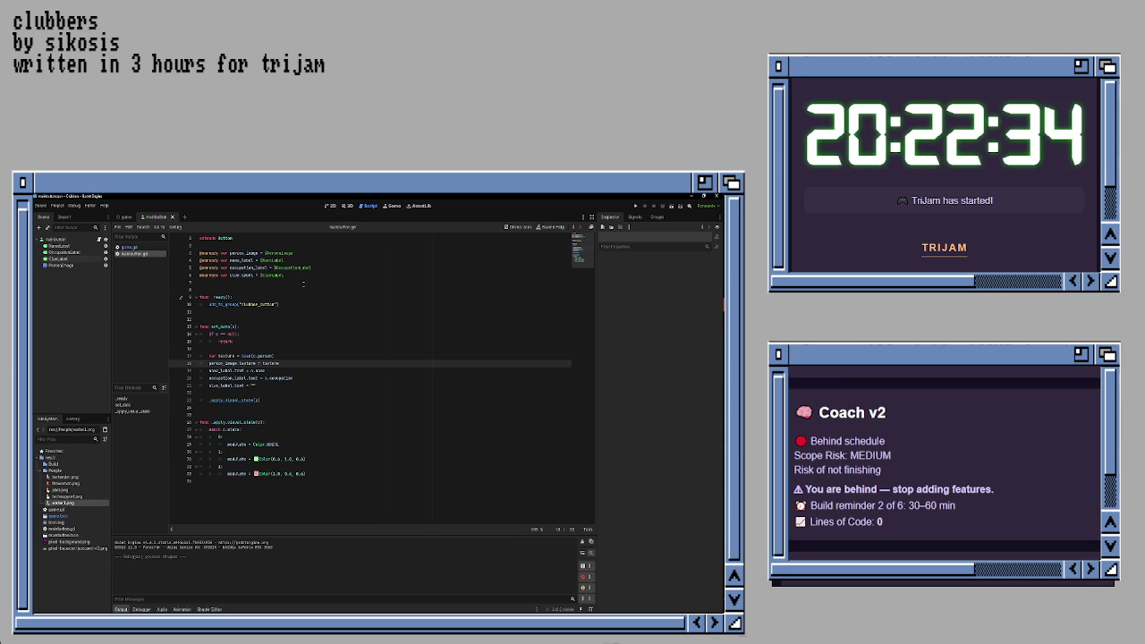
- In game.gd, change the second clubber's portrait path from bartender to chef
{"action": "left_click", "coordinate": [136, 247]}
{"action": "scroll", "coordinate": [296, 390], "scroll_direction": "down", "scroll_amount": 10}
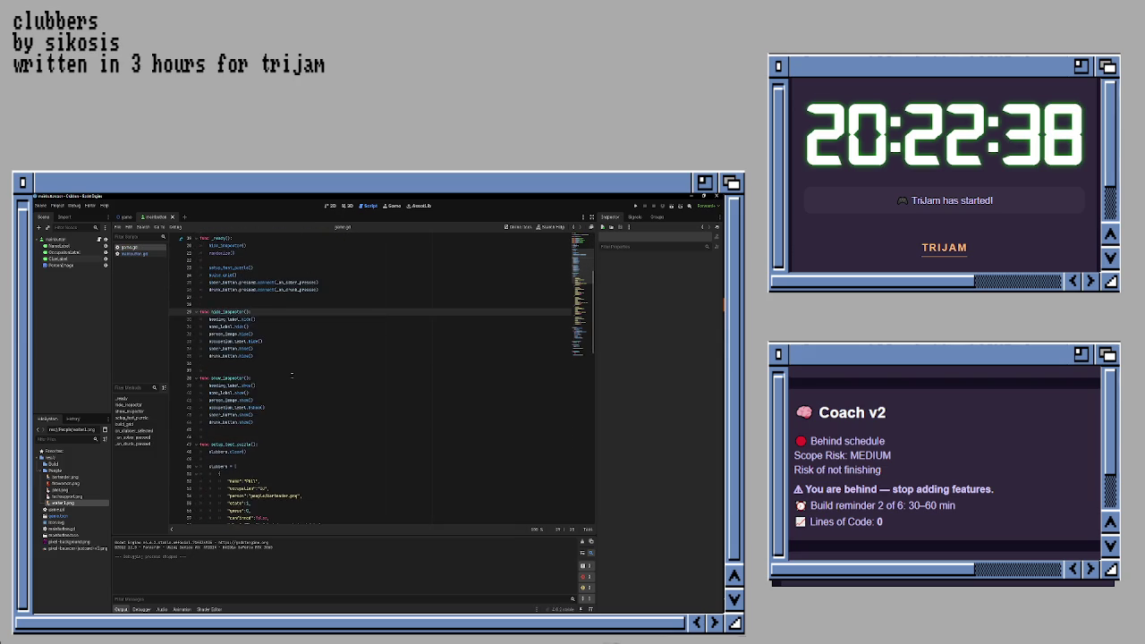
{"action": "scroll", "coordinate": [291, 404], "scroll_direction": "down", "scroll_amount": 2}
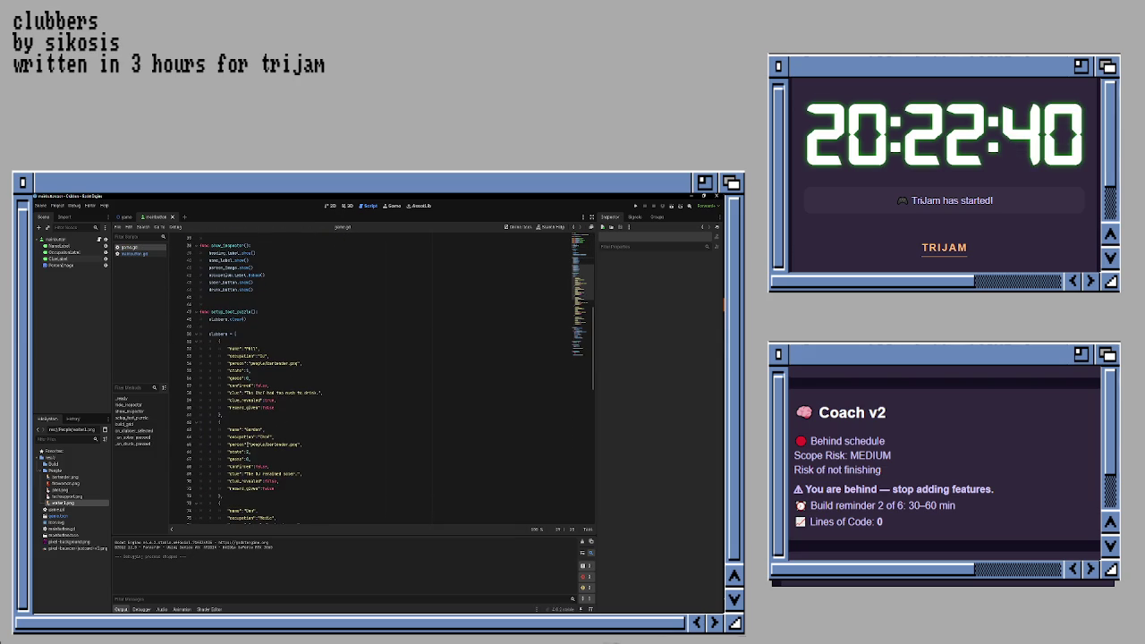
{"action": "scroll", "coordinate": [271, 430], "scroll_direction": "down", "scroll_amount": 3}
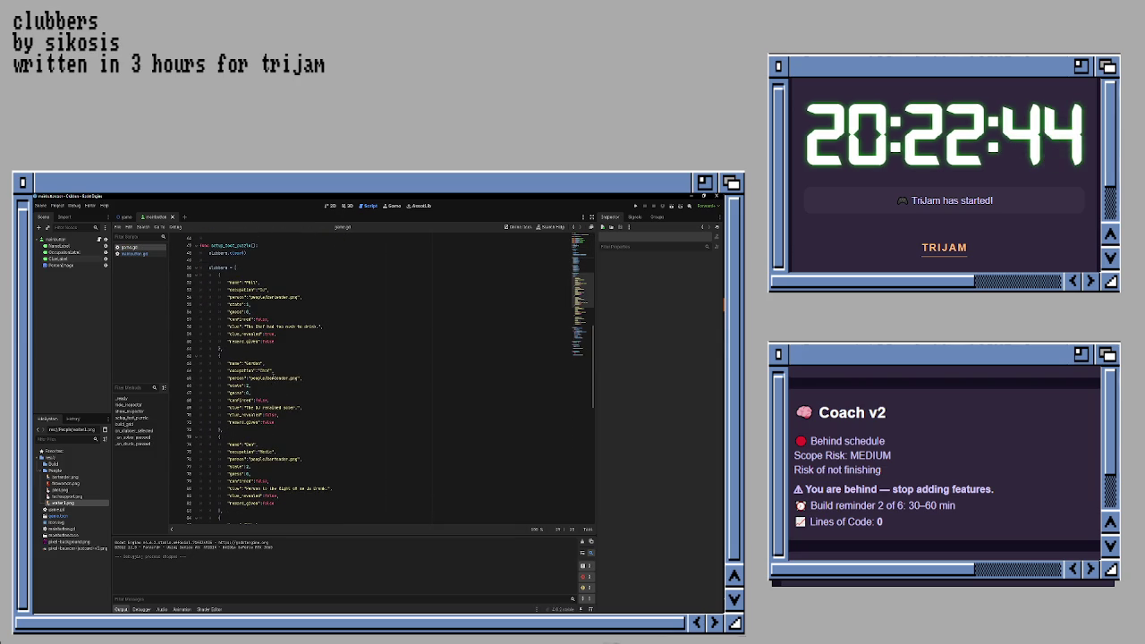
{"action": "double_click", "coordinate": [277, 378]}
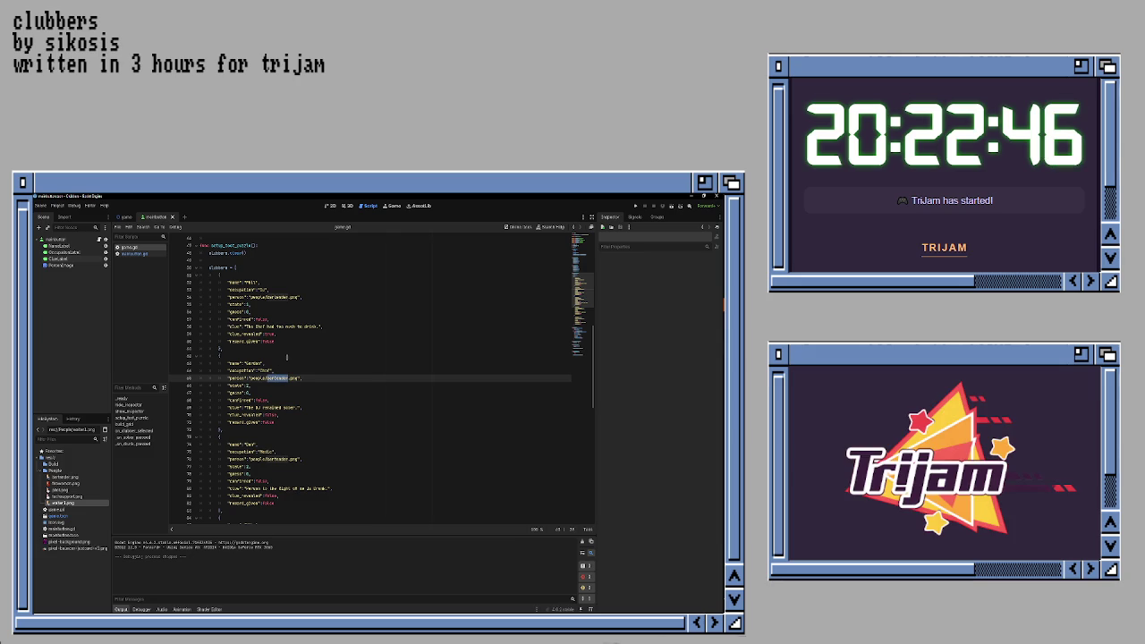
{"action": "type", "text": "chef"}
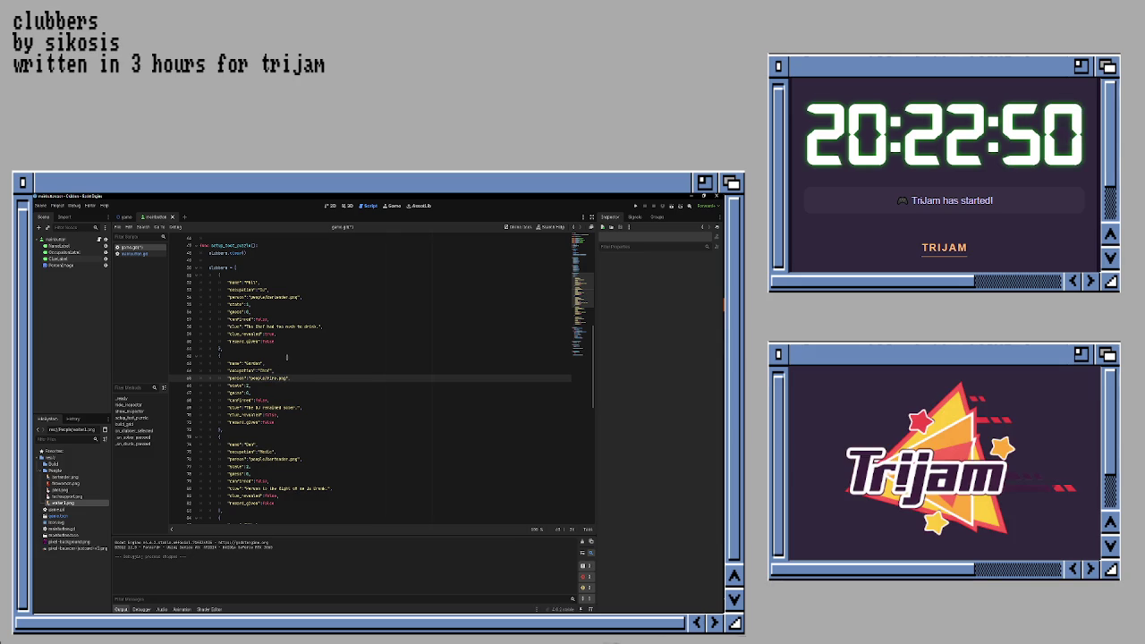
{"action": "key", "text": "BackSpace"}
{"action": "key", "text": "BackSpace"}
{"action": "key", "text": "BackSpace"}
{"action": "type", "text": "dj"}
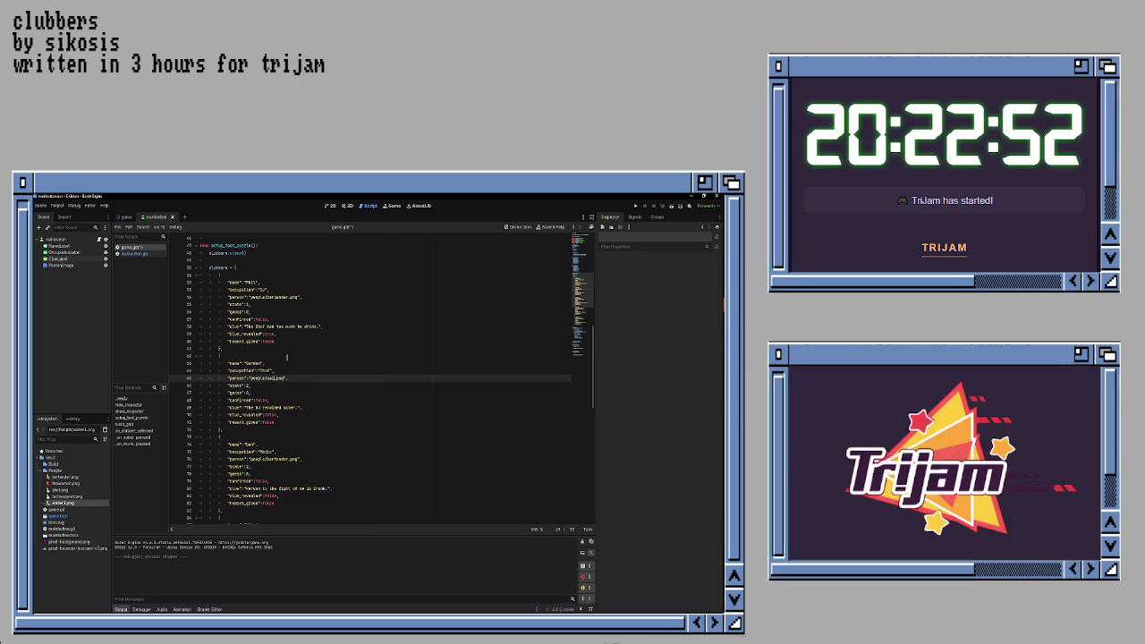
{"action": "type", "text": "hef"}
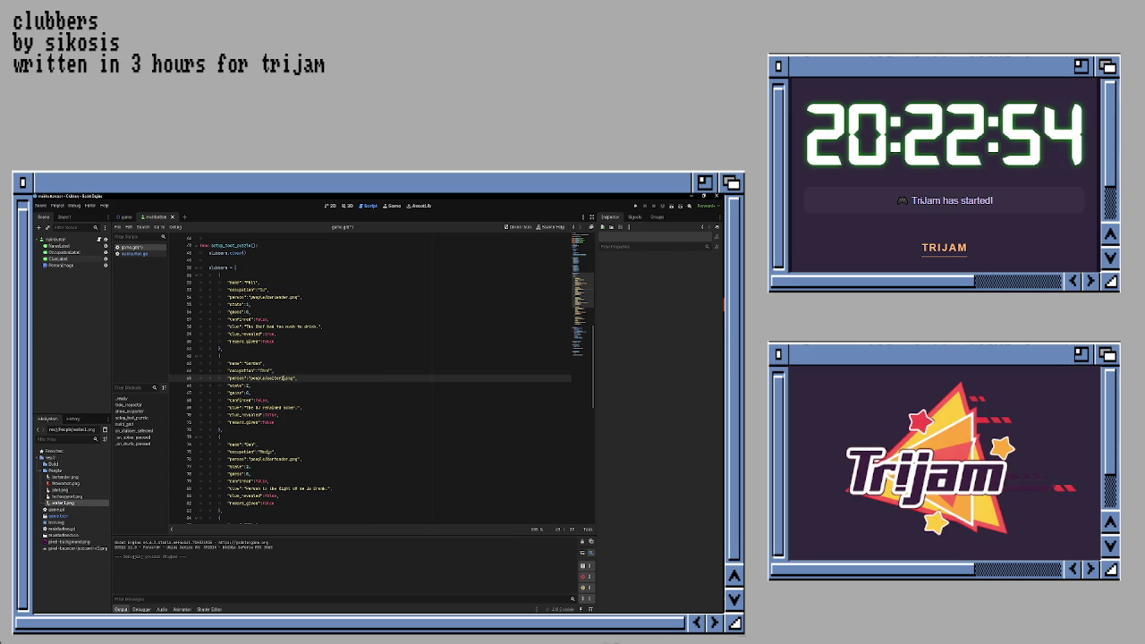
- Set the third clubber's portrait to doctor1 and retype the next clubber's Engineer occupation
{"action": "double_click", "coordinate": [277, 459]}
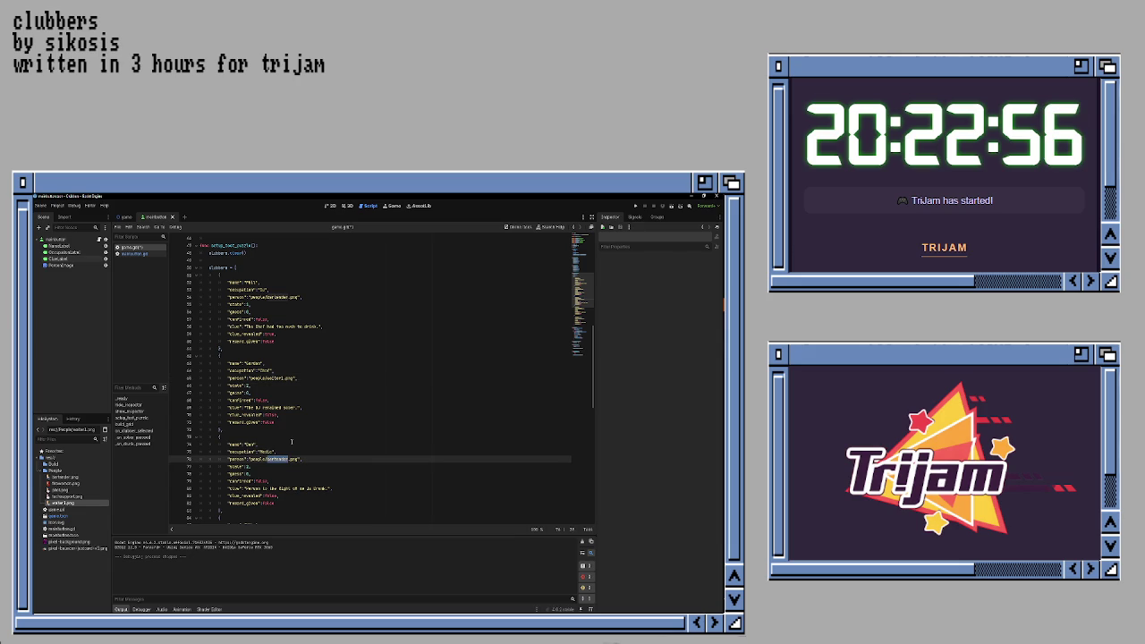
{"action": "type", "text": "doctor1"}
{"action": "scroll", "coordinate": [294, 432], "scroll_direction": "down", "scroll_amount": 1}
{"action": "scroll", "coordinate": [294, 433], "scroll_direction": "down", "scroll_amount": 2}
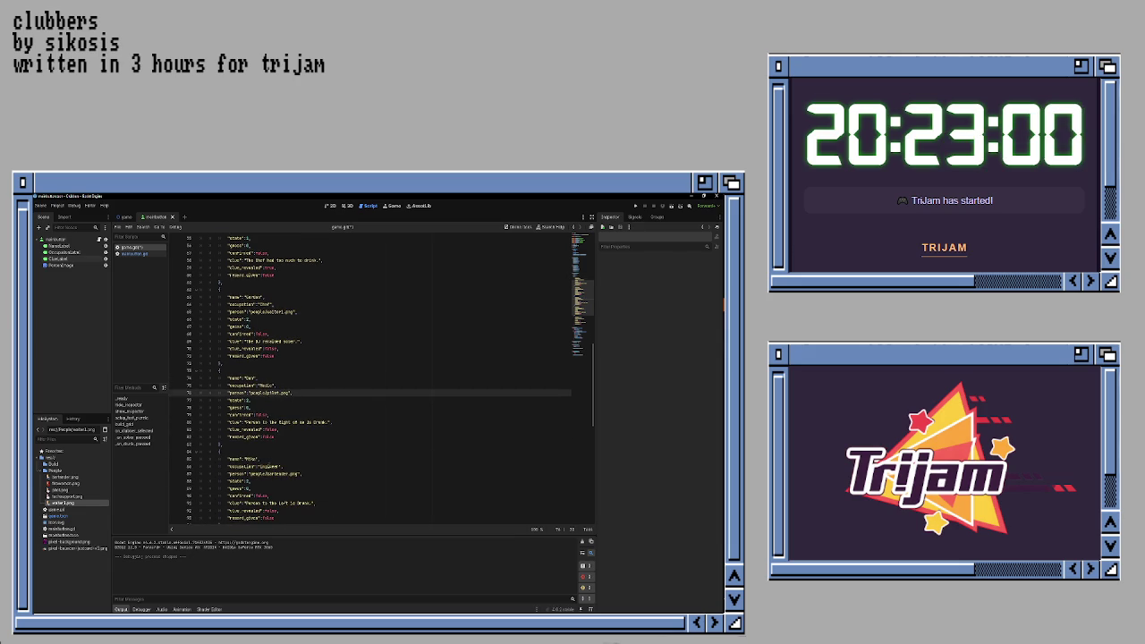
{"action": "double_click", "coordinate": [269, 466]}
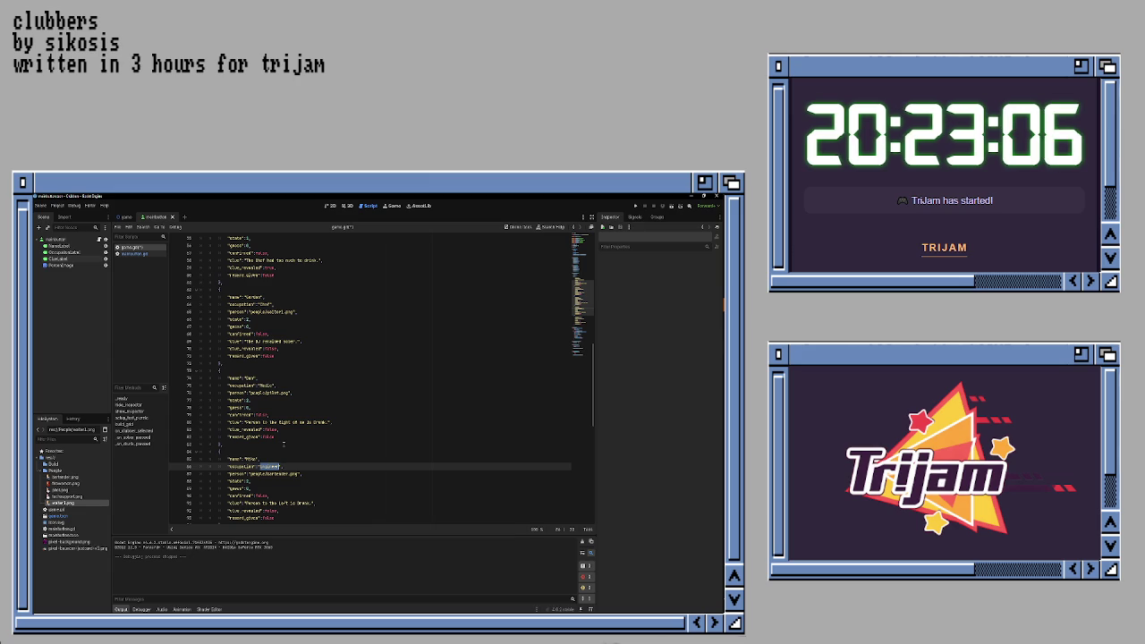
{"action": "type", "text": "Fisherman"}
{"action": "key", "text": "ctrl+shift+Left"}
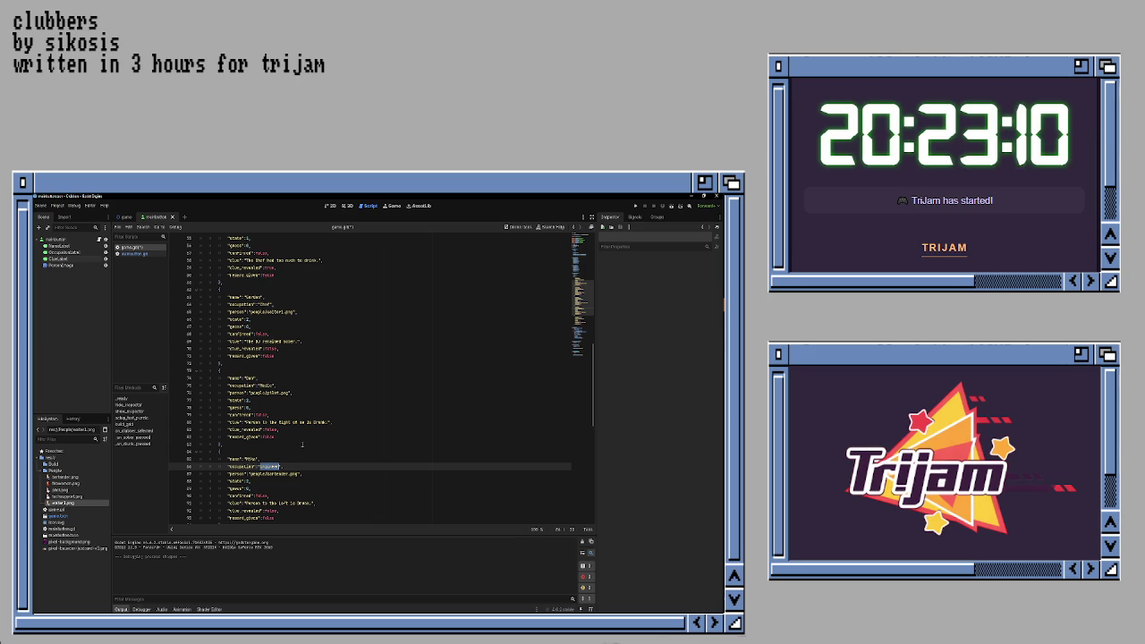
{"action": "type", "text": "Engineer"}
{"action": "key", "text": "Down"}
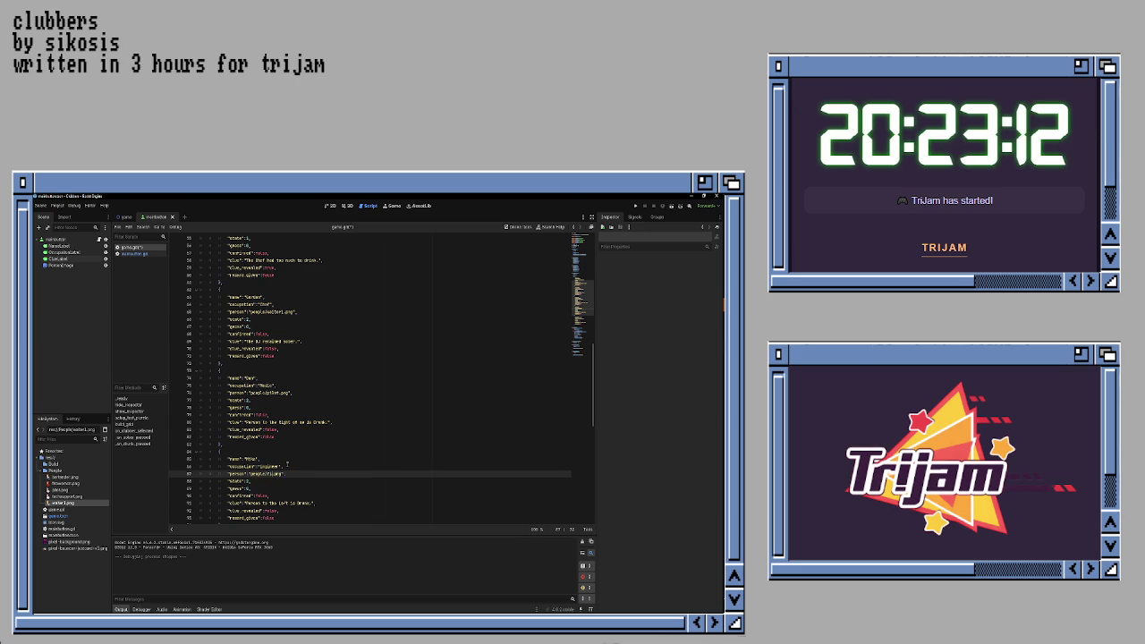
{"action": "type", "text": "neer"}
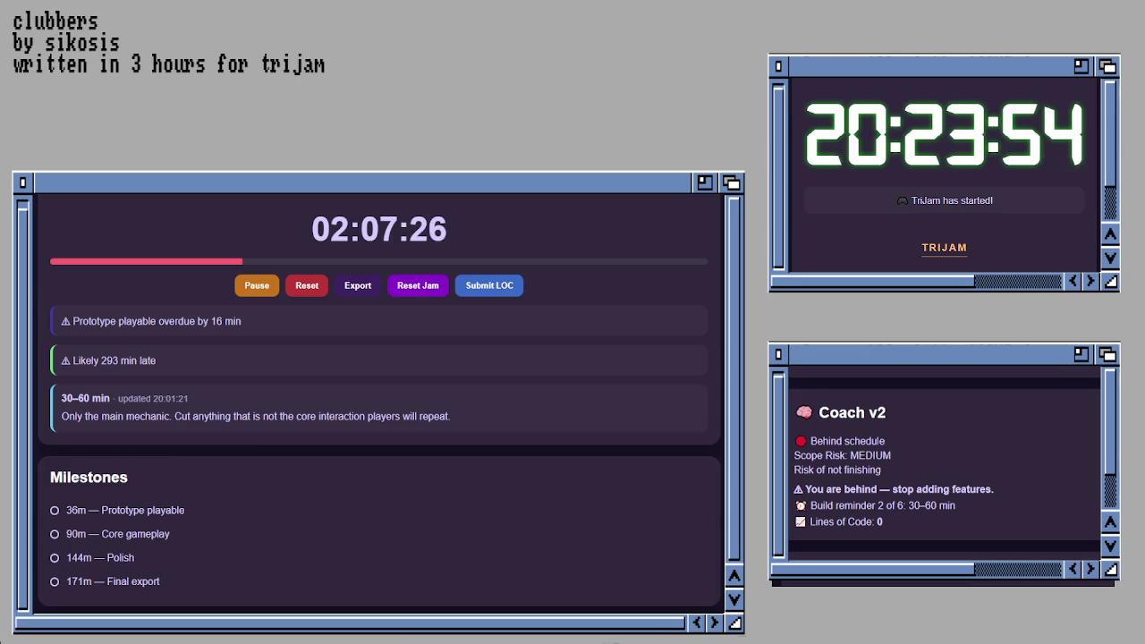
- Submit 174 lines of code via Submit LOC, then scroll to the Submission Checklist
{"action": "left_click", "coordinate": [491, 286]}
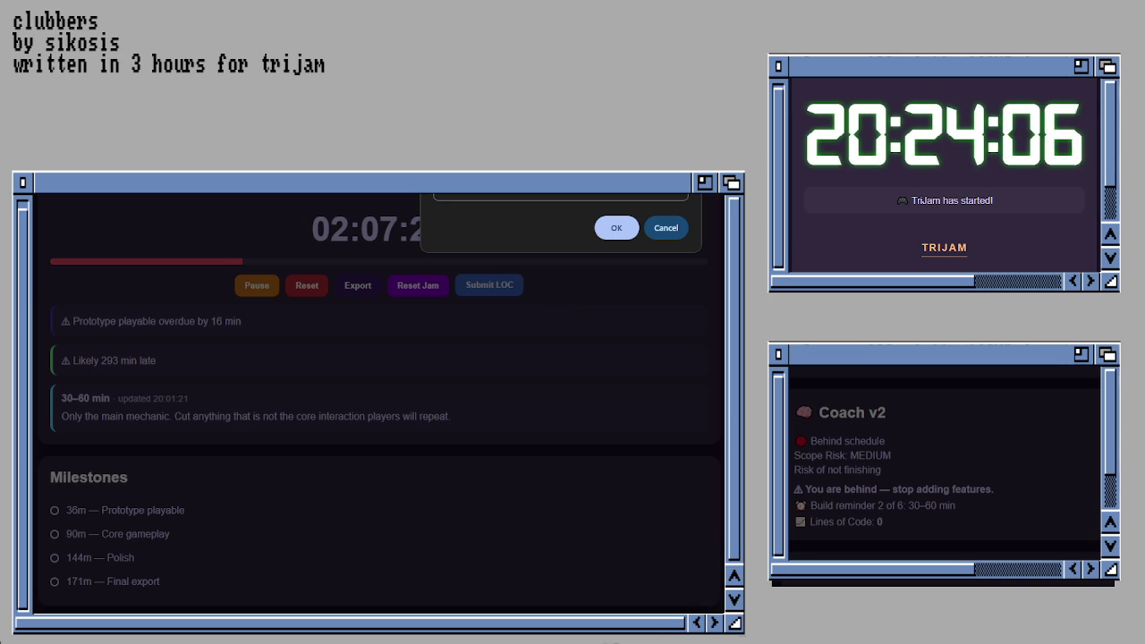
{"action": "left_click", "coordinate": [469, 195]}
{"action": "type", "text": "174"}
{"action": "key", "text": "Return"}
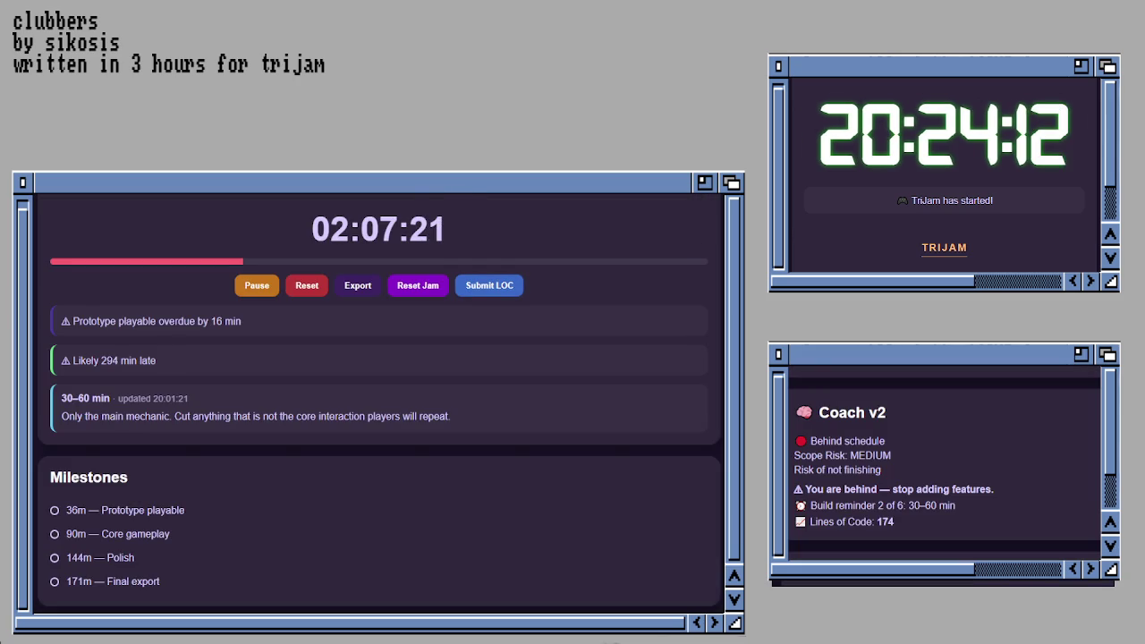
{"action": "scroll", "coordinate": [380, 403], "scroll_direction": "down", "scroll_amount": 5}
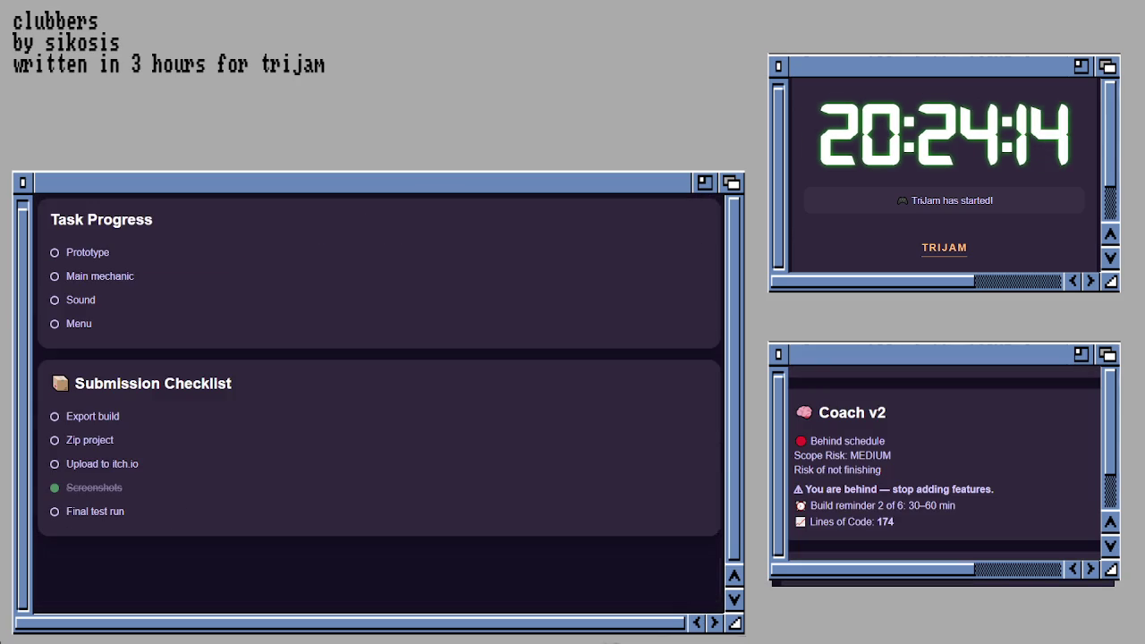
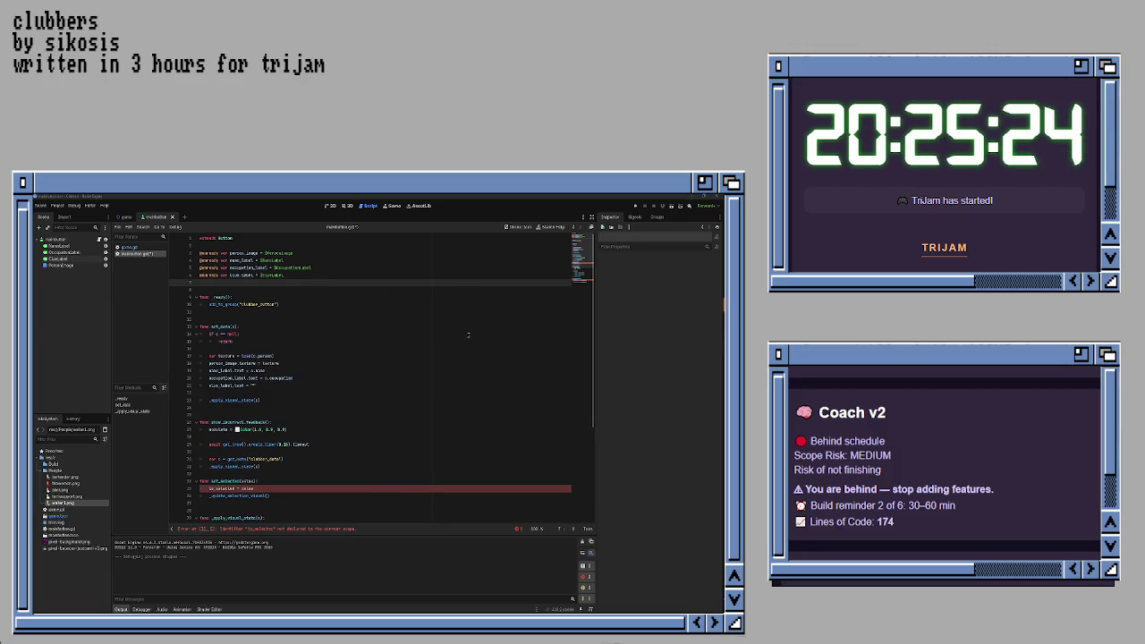
- Declare 'var is_selected := false' below the exported labels and save the script
{"action": "key", "text": "Return"}
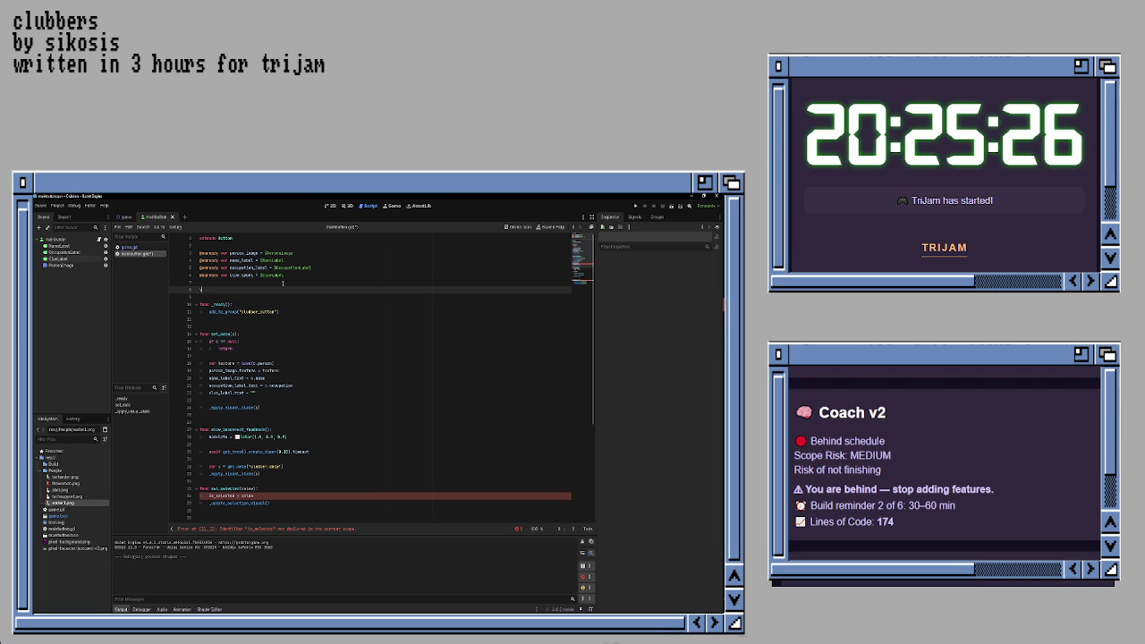
{"action": "type", "text": "var "}
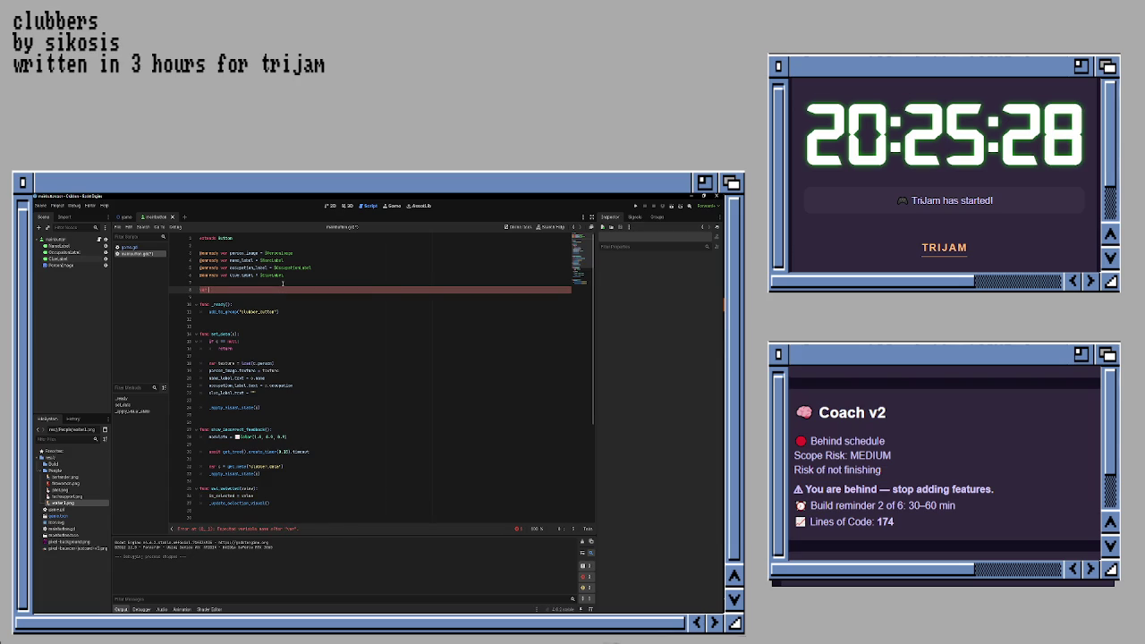
{"action": "type", "text": "is_sel"}
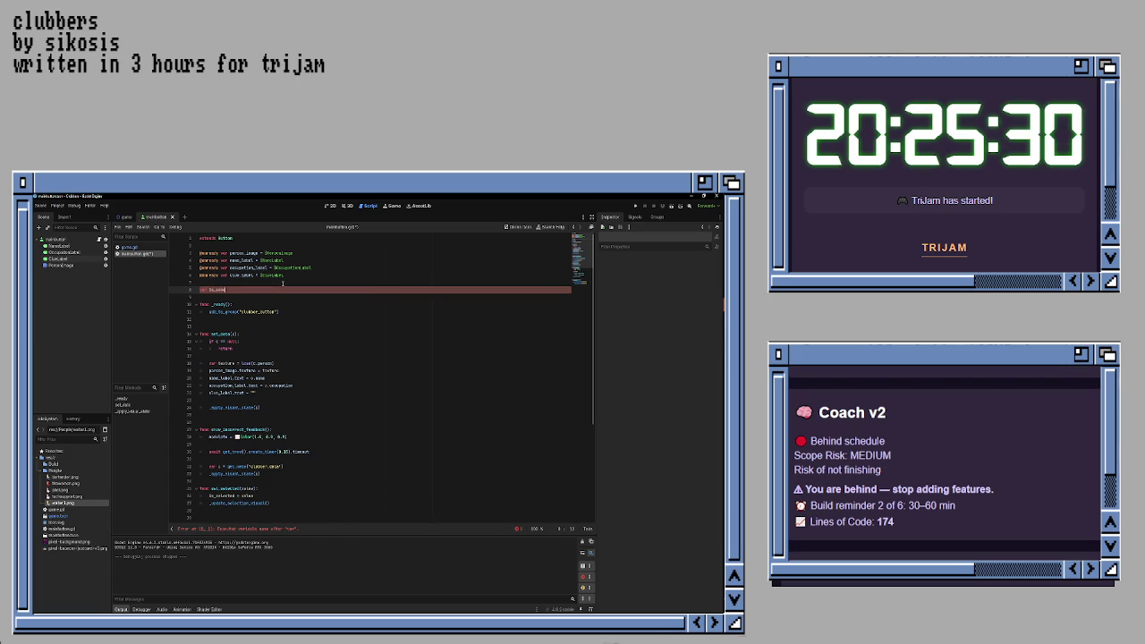
{"action": "type", "text": "ected "}
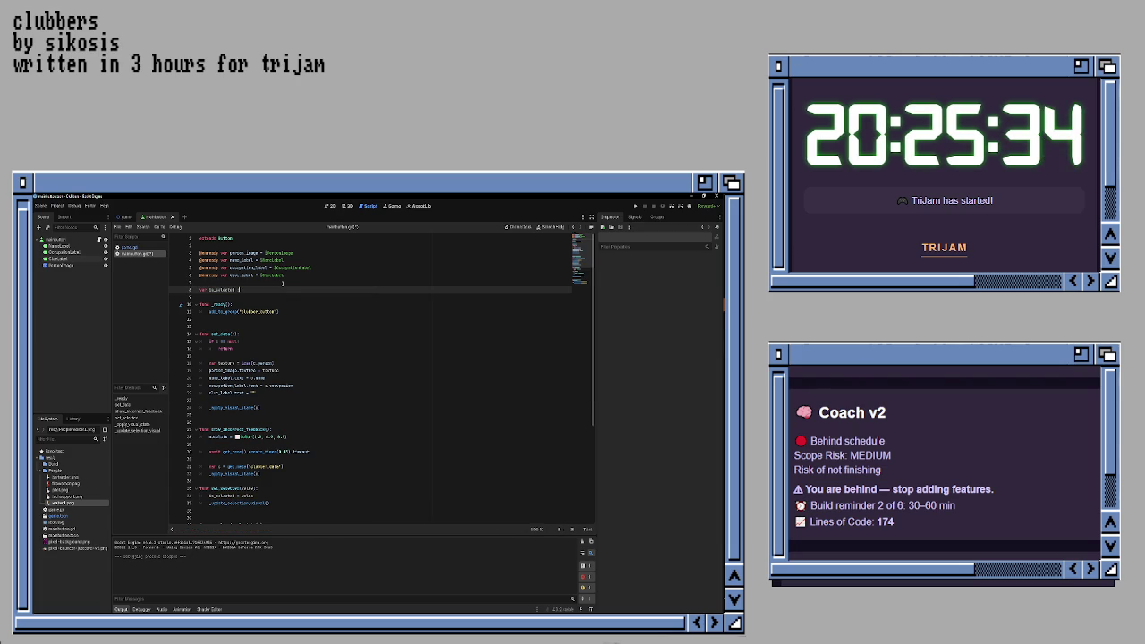
{"action": "type", "text": ":= false"}
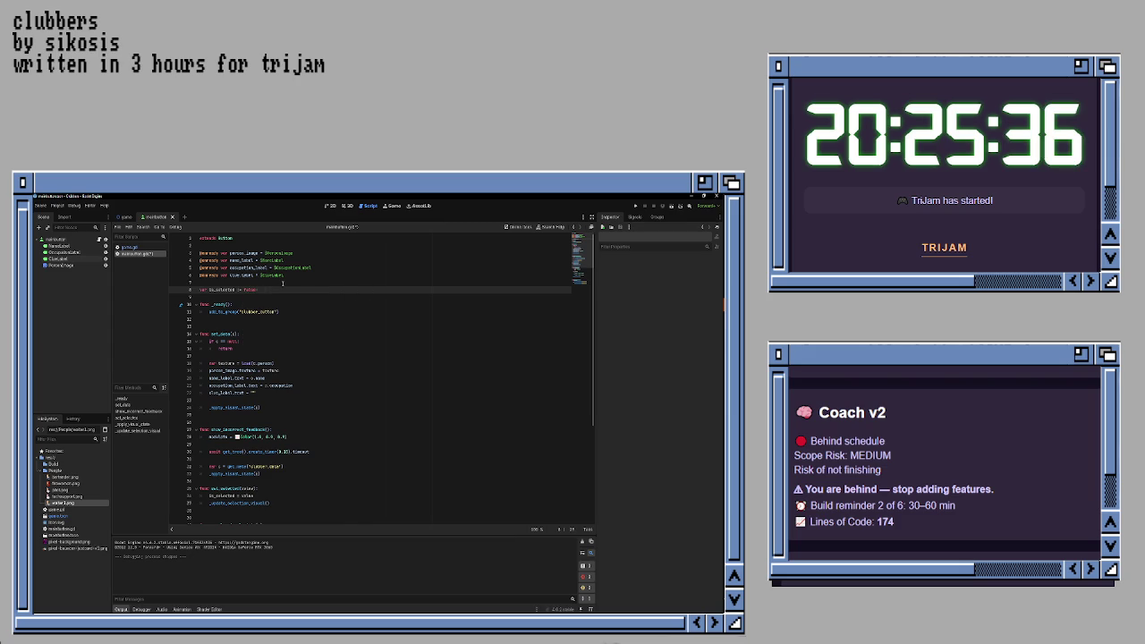
{"action": "key", "text": "ctrl+s"}
- Go back to the is_selected declaration and edit its := assignment operator
{"action": "key", "text": "Down"}
{"action": "key", "text": "Down"}
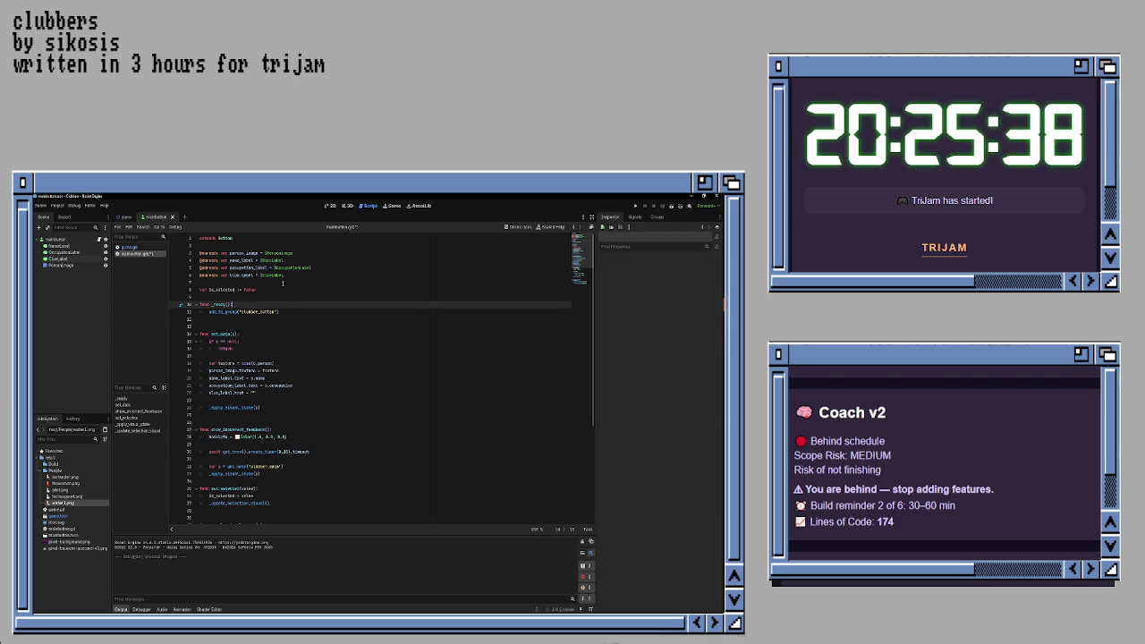
{"action": "key", "text": "Up"}
{"action": "key", "text": "Up"}
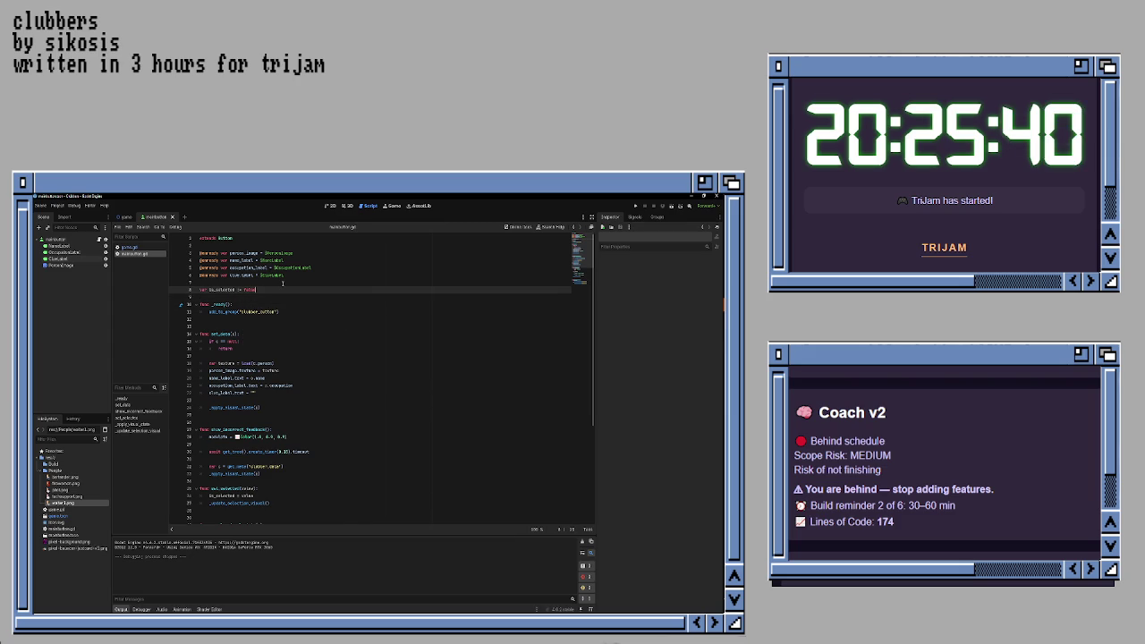
{"action": "key", "text": "Left"}
{"action": "key", "text": "Left"}
{"action": "key", "text": "Left"}
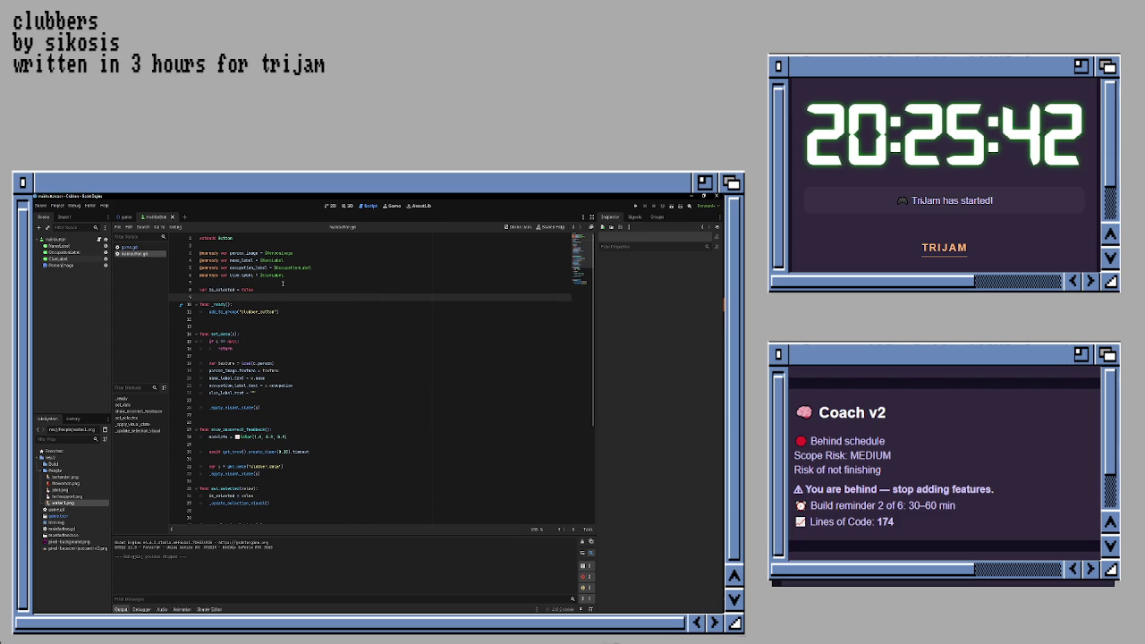
{"action": "key", "text": "BackSpace"}
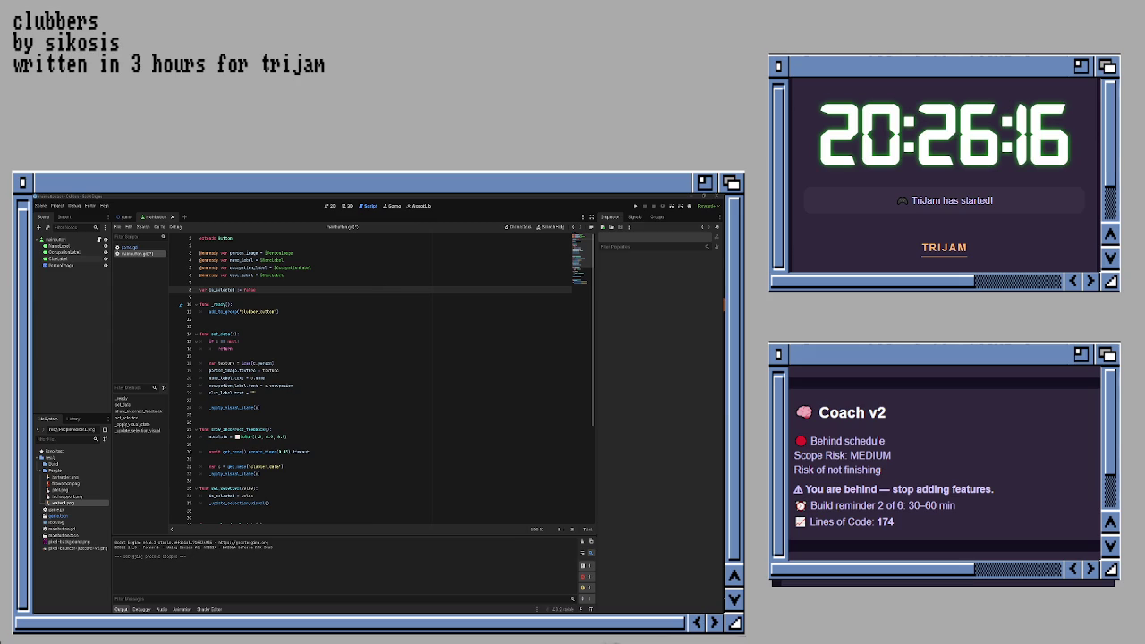
- Save clubber_button.gd, test-run the project to view the clubber buttons, then close the game
{"action": "key", "text": "ctrl+s"}
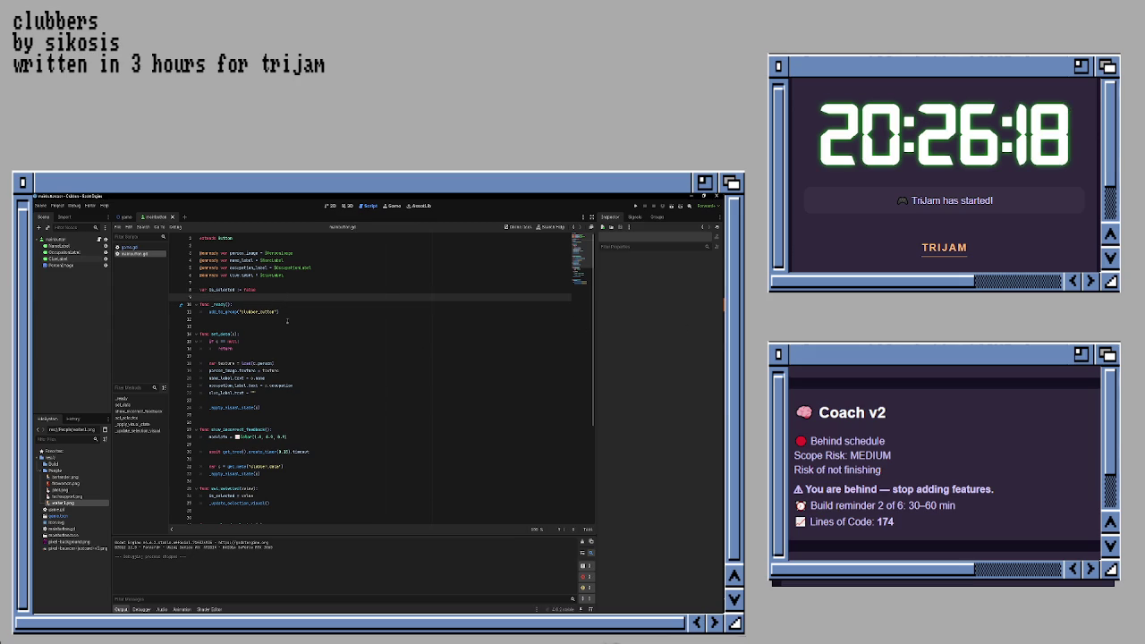
{"action": "left_click", "coordinate": [298, 336]}
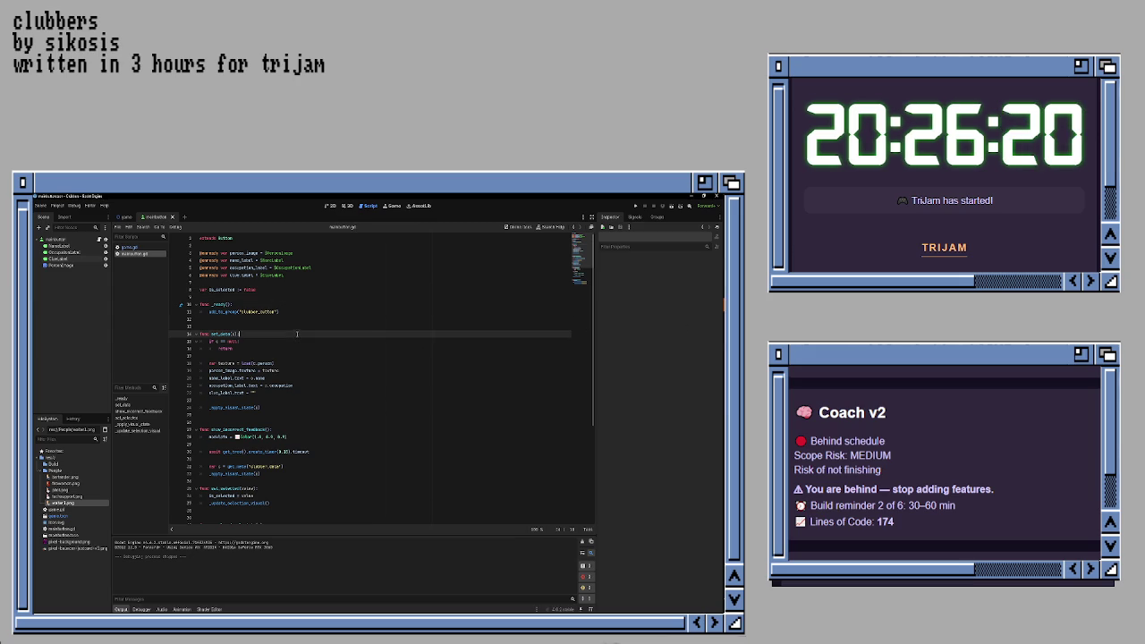
{"action": "key", "text": "F5"}
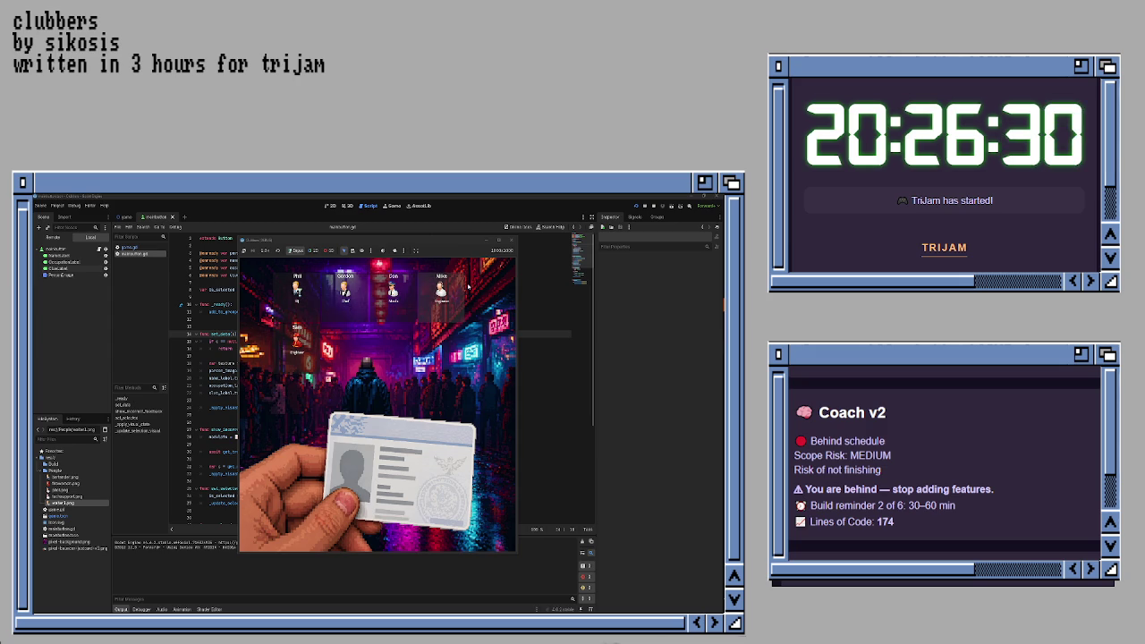
{"action": "key", "text": "F8"}
{"action": "left_click", "coordinate": [336, 312]}
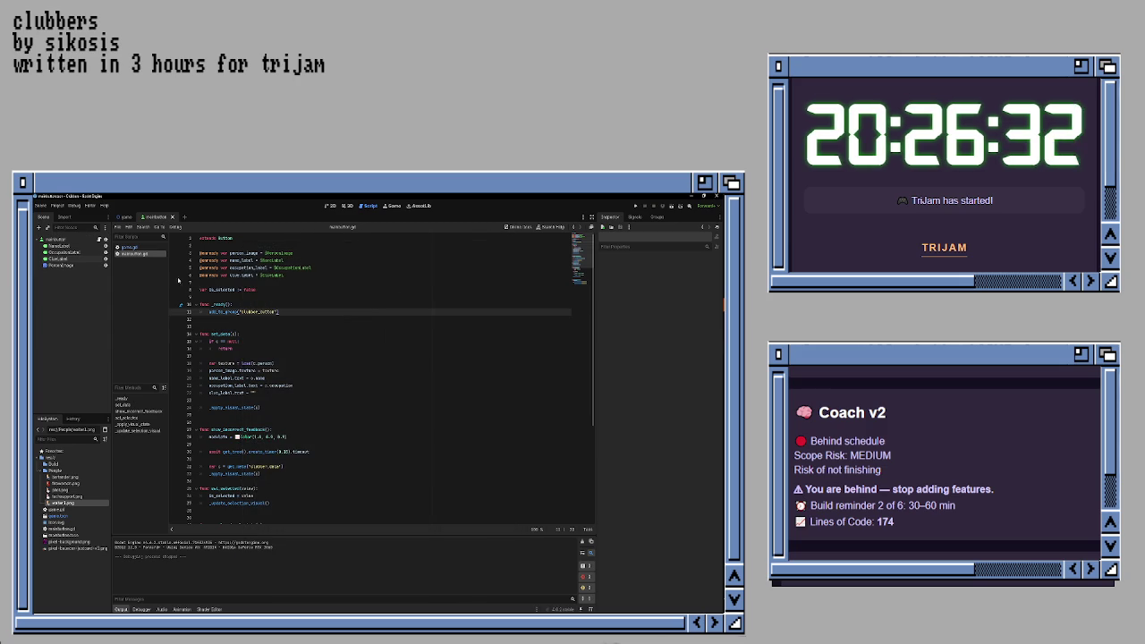
- Switch to game.gd, add then remove a blank line in _on_select_pressed, and save
{"action": "left_click", "coordinate": [130, 247]}
{"action": "scroll", "coordinate": [280, 318], "scroll_direction": "down", "scroll_amount": 10}
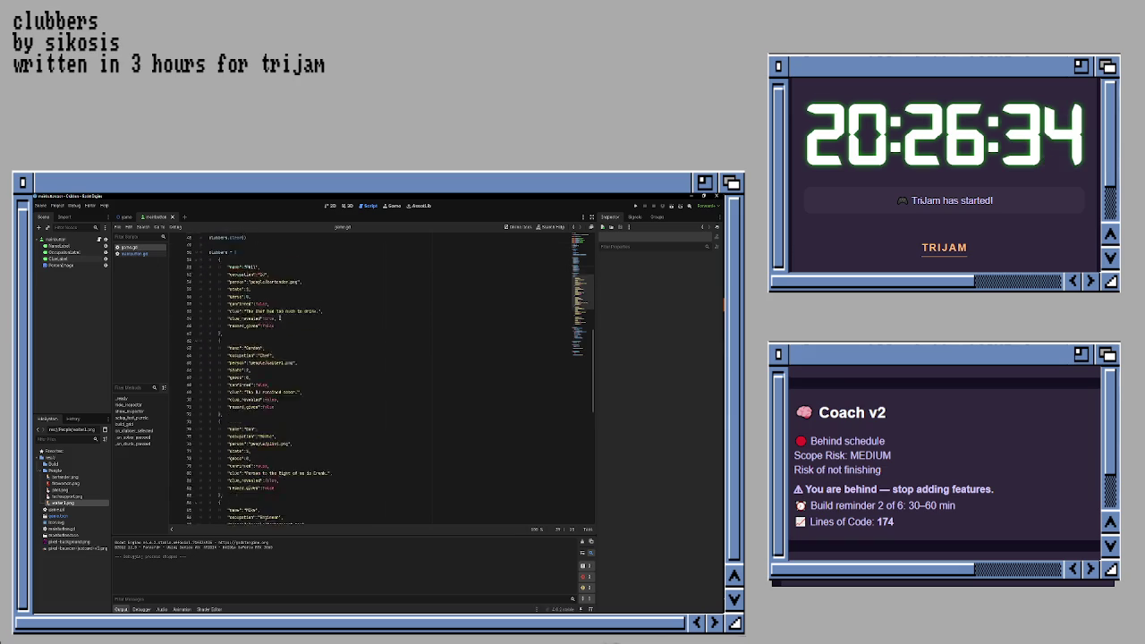
{"action": "scroll", "coordinate": [281, 318], "scroll_direction": "down", "scroll_amount": 15}
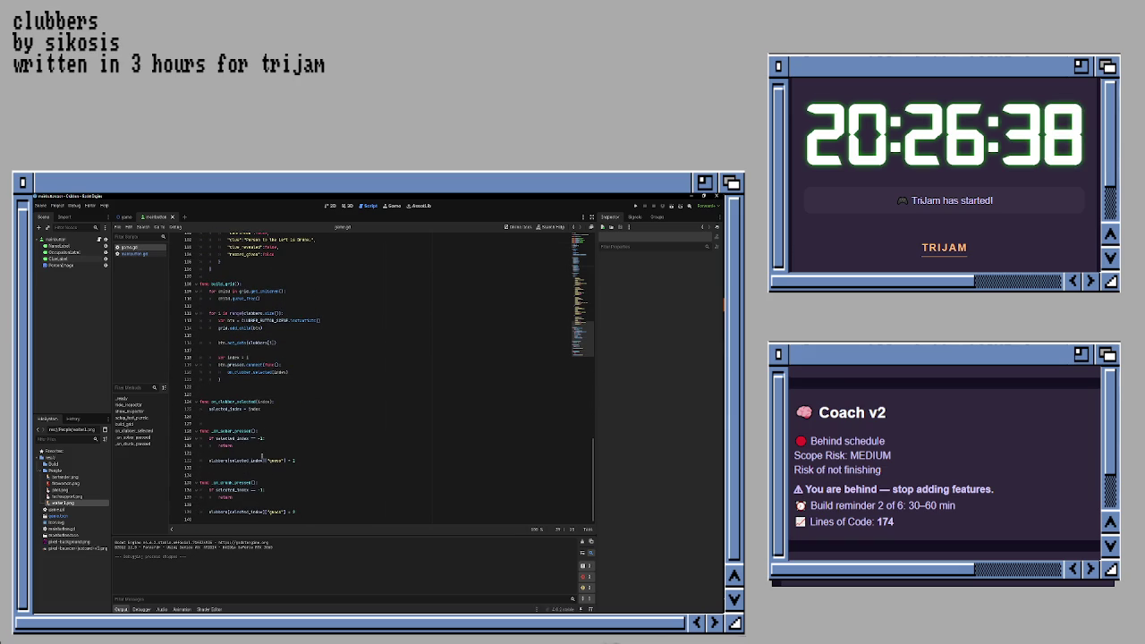
{"action": "left_click", "coordinate": [260, 455]}
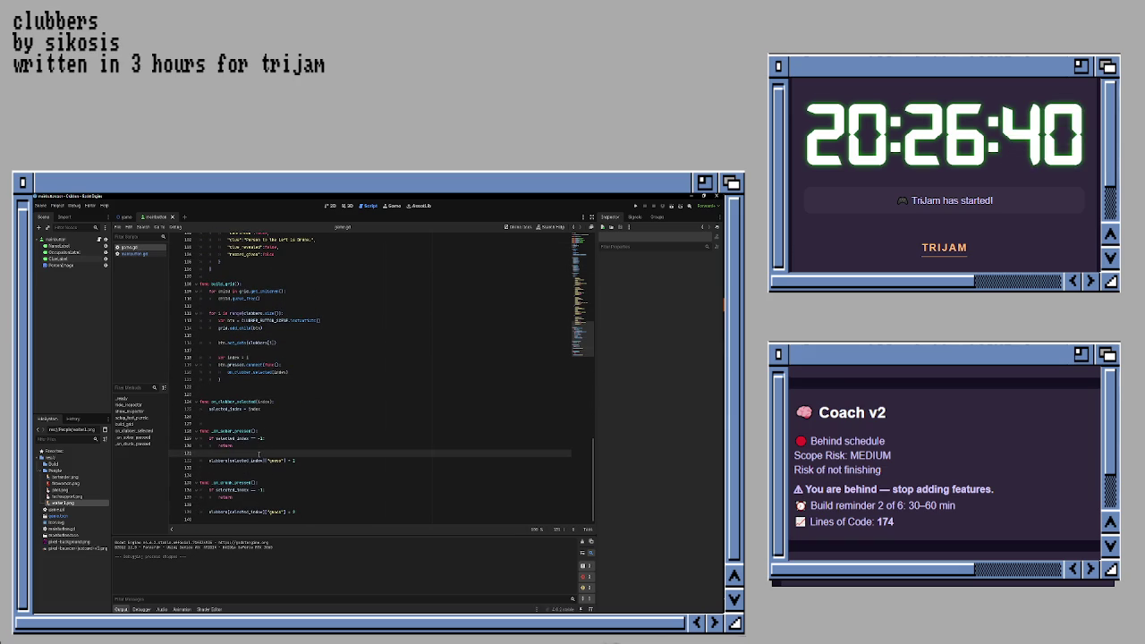
{"action": "left_click", "coordinate": [280, 431]}
{"action": "key", "text": "Return"}
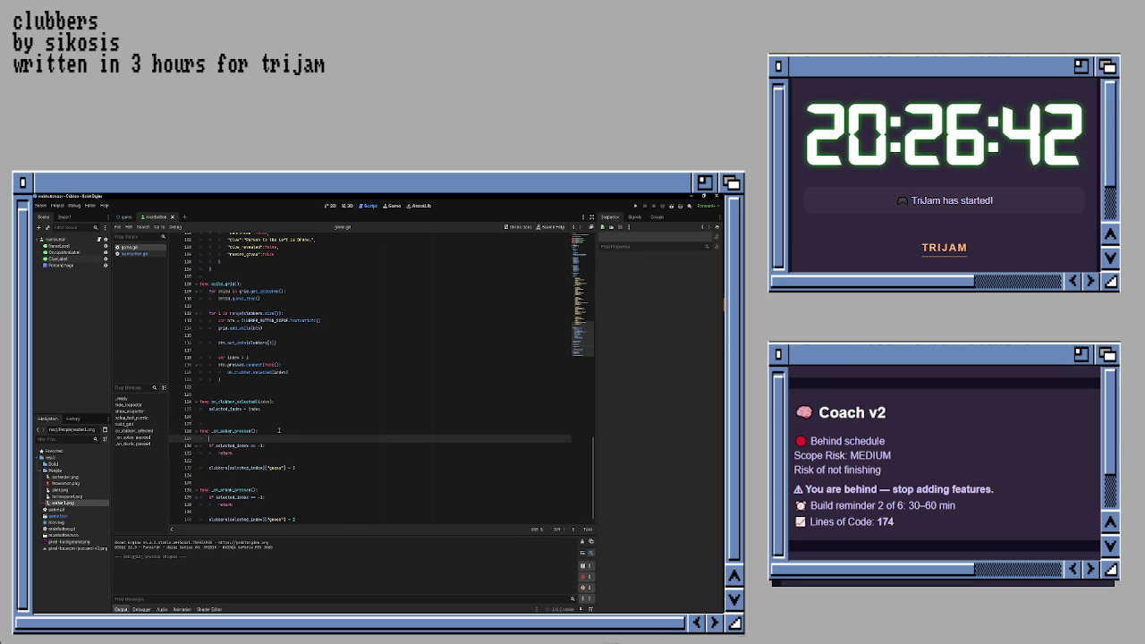
{"action": "key", "text": "Delete"}
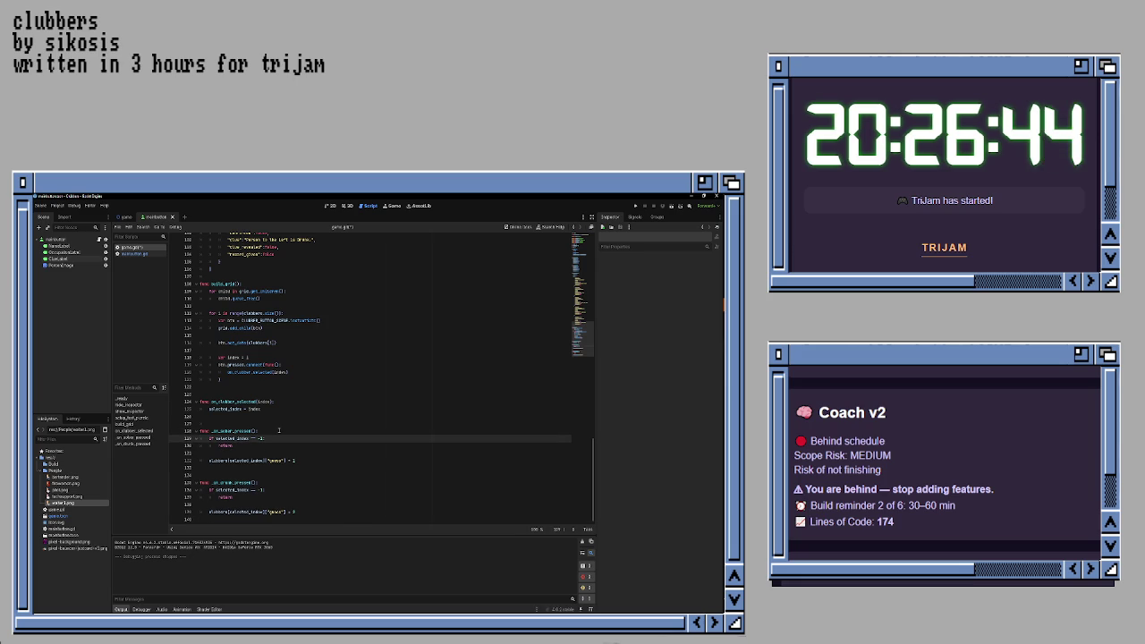
{"action": "key", "text": "ctrl+s"}
- Locate show_inspector, then put the caret at the end of the on_clubber_selected line
{"action": "scroll", "coordinate": [286, 403], "scroll_direction": "up", "scroll_amount": 20}
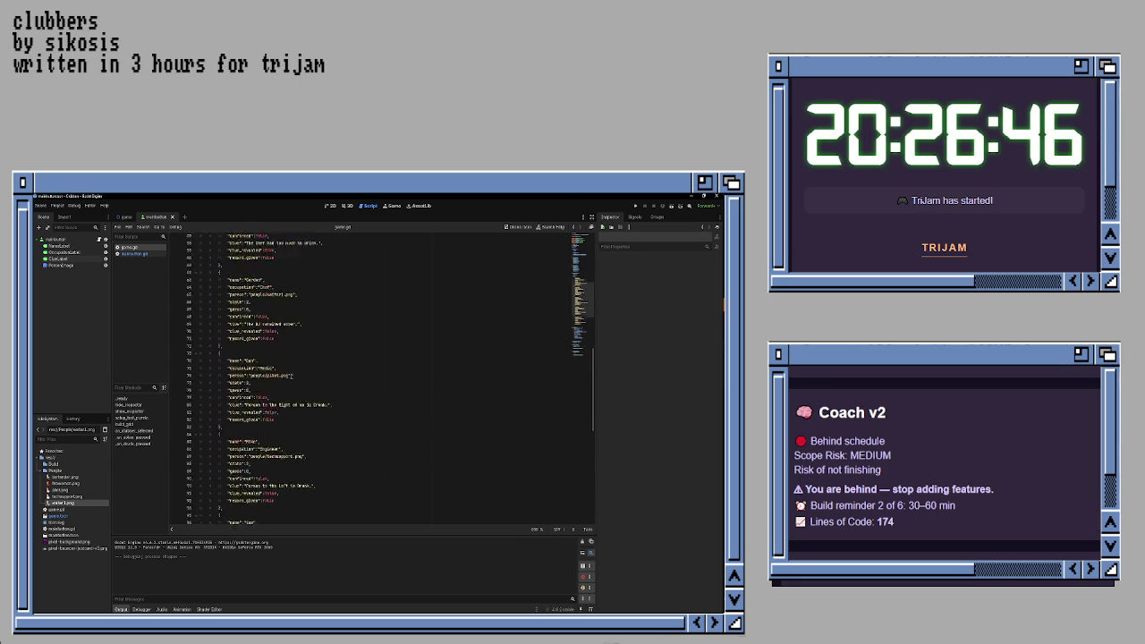
{"action": "scroll", "coordinate": [292, 377], "scroll_direction": "up", "scroll_amount": 11}
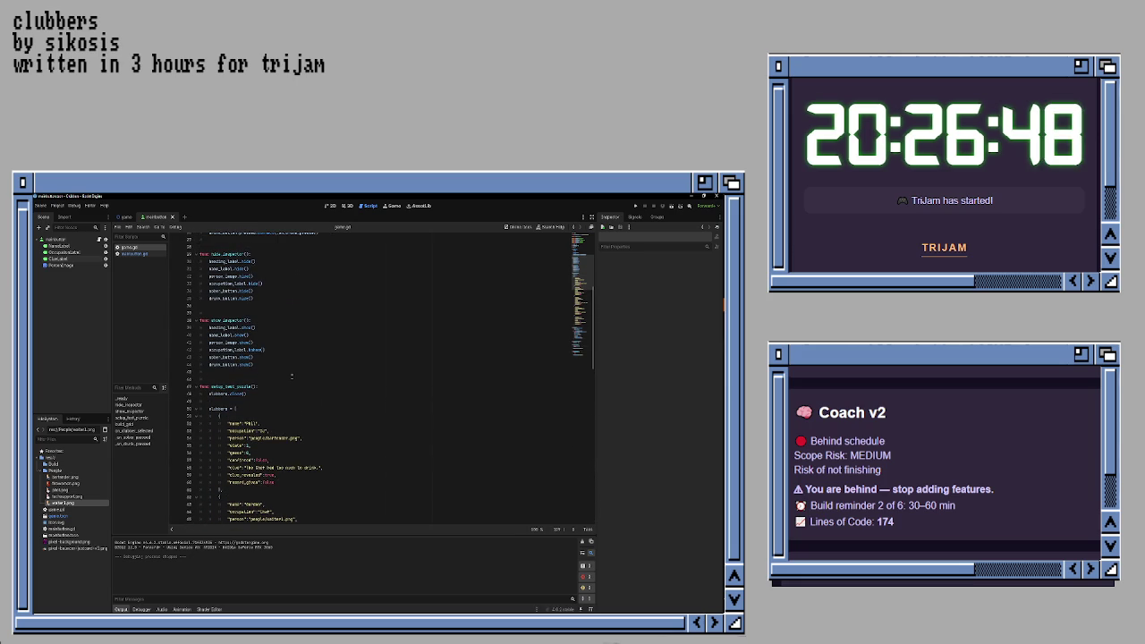
{"action": "scroll", "coordinate": [292, 377], "scroll_direction": "up", "scroll_amount": 4}
{"action": "scroll", "coordinate": [292, 376], "scroll_direction": "up", "scroll_amount": 2}
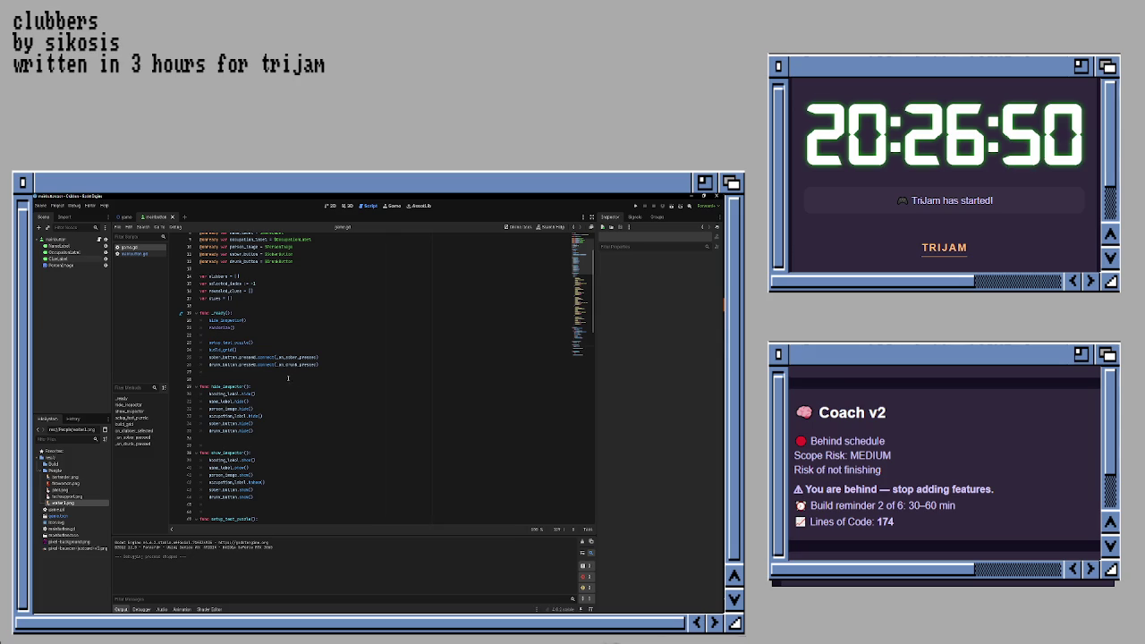
{"action": "double_click", "coordinate": [227, 452]}
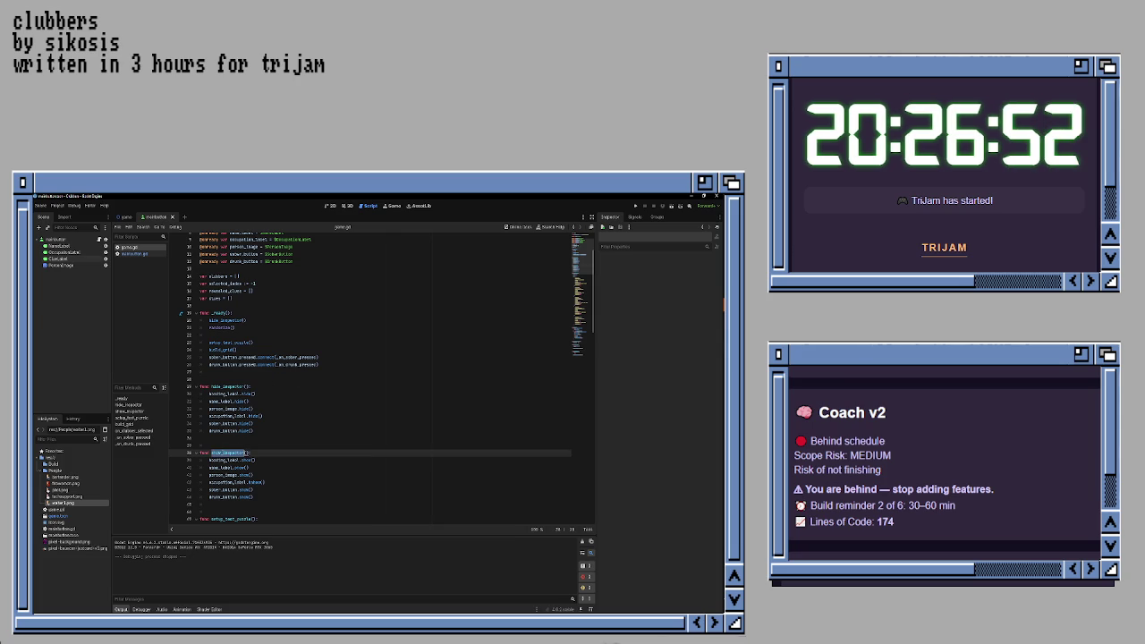
{"action": "scroll", "coordinate": [325, 405], "scroll_direction": "down", "scroll_amount": 4}
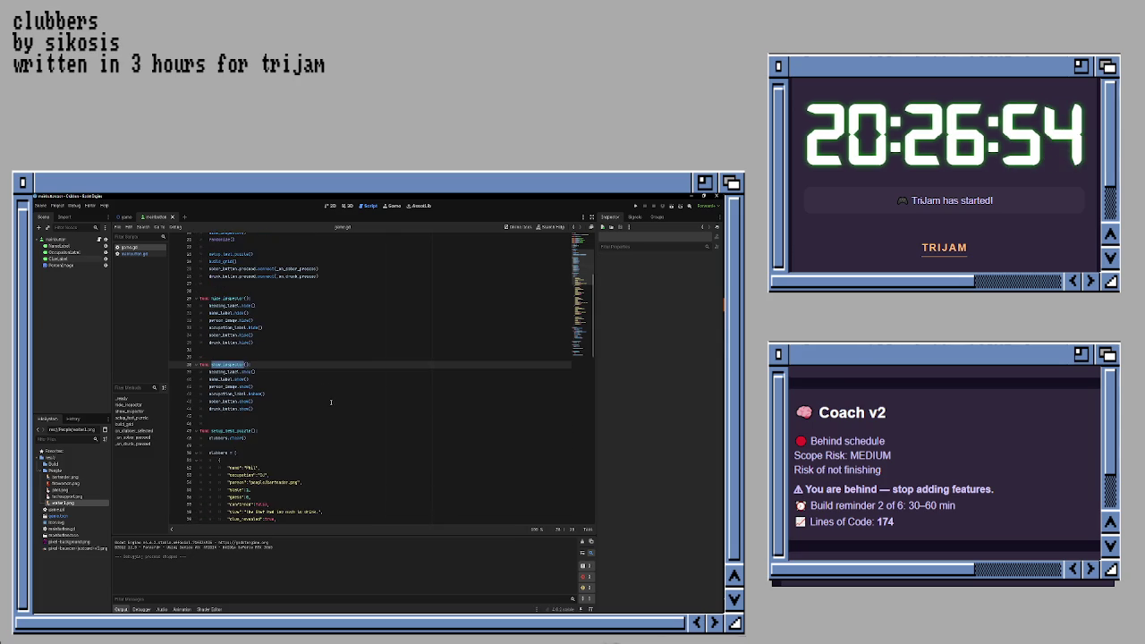
{"action": "scroll", "coordinate": [331, 403], "scroll_direction": "down", "scroll_amount": 20}
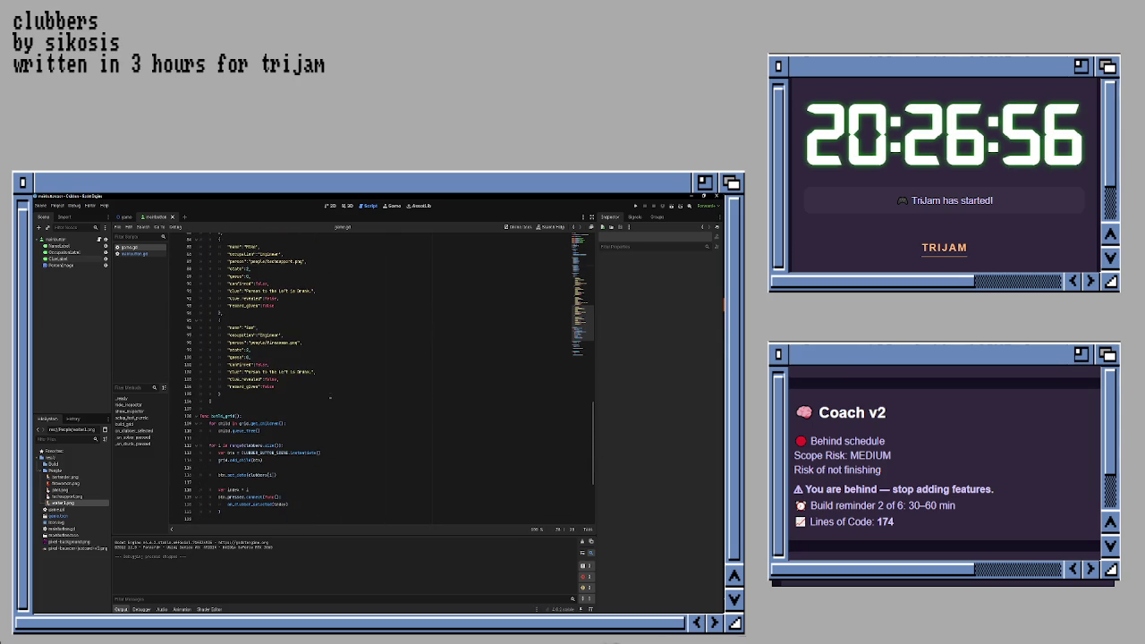
{"action": "scroll", "coordinate": [329, 396], "scroll_direction": "down", "scroll_amount": 6}
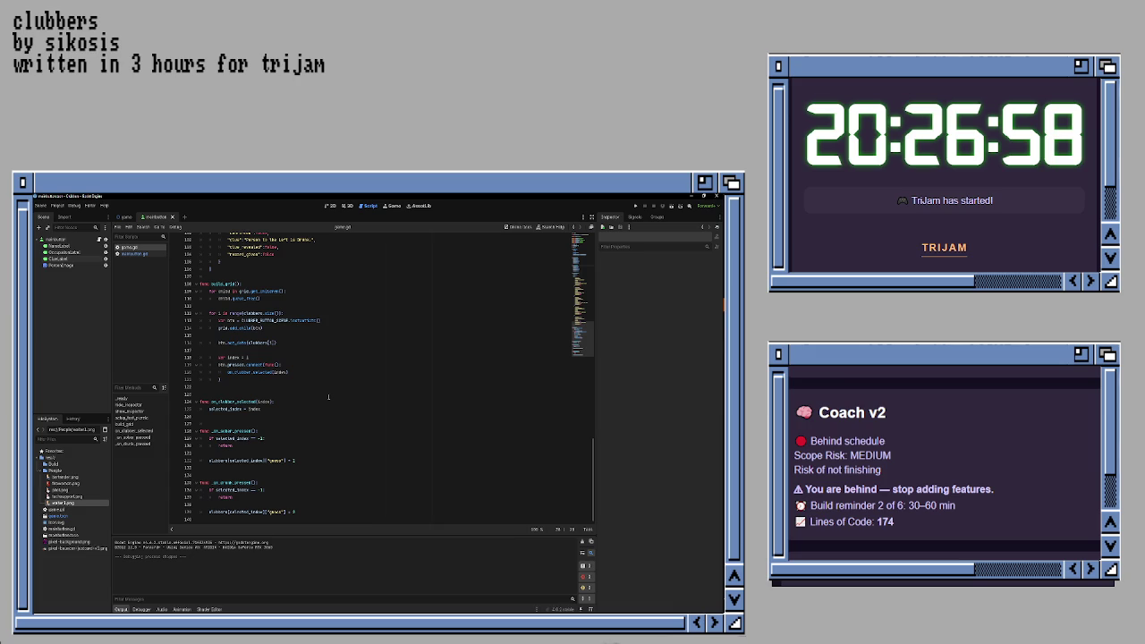
{"action": "left_click", "coordinate": [315, 403]}
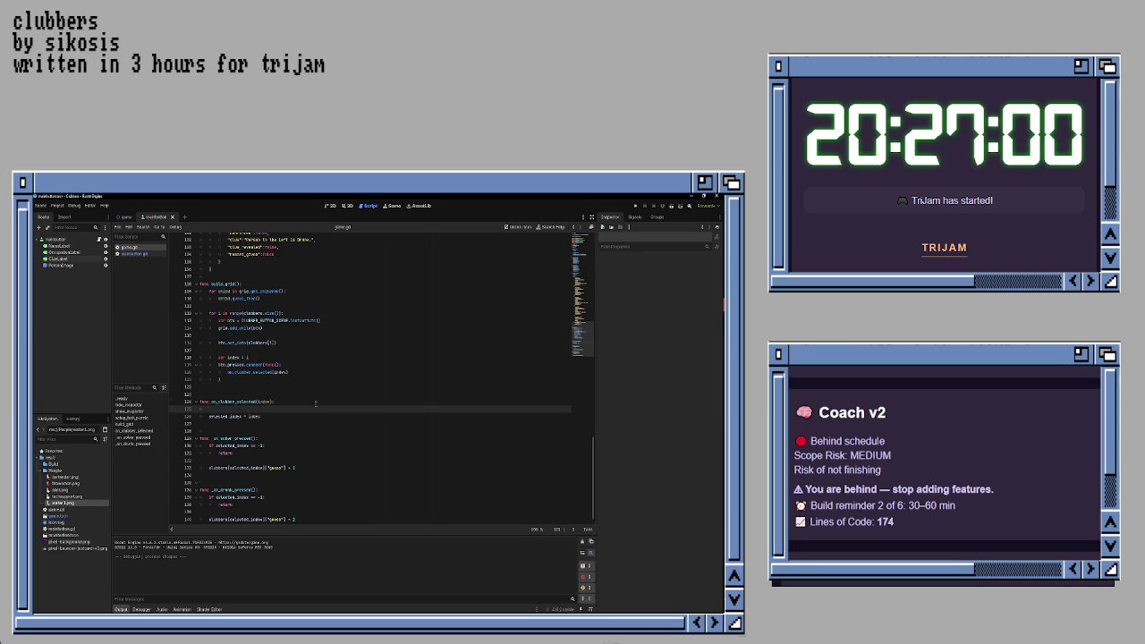
- Add a show_inspector() call inside on_clubber_selected and run the game with F5
{"action": "key", "text": "Return"}
{"action": "type", "text": "show_inspector()"}
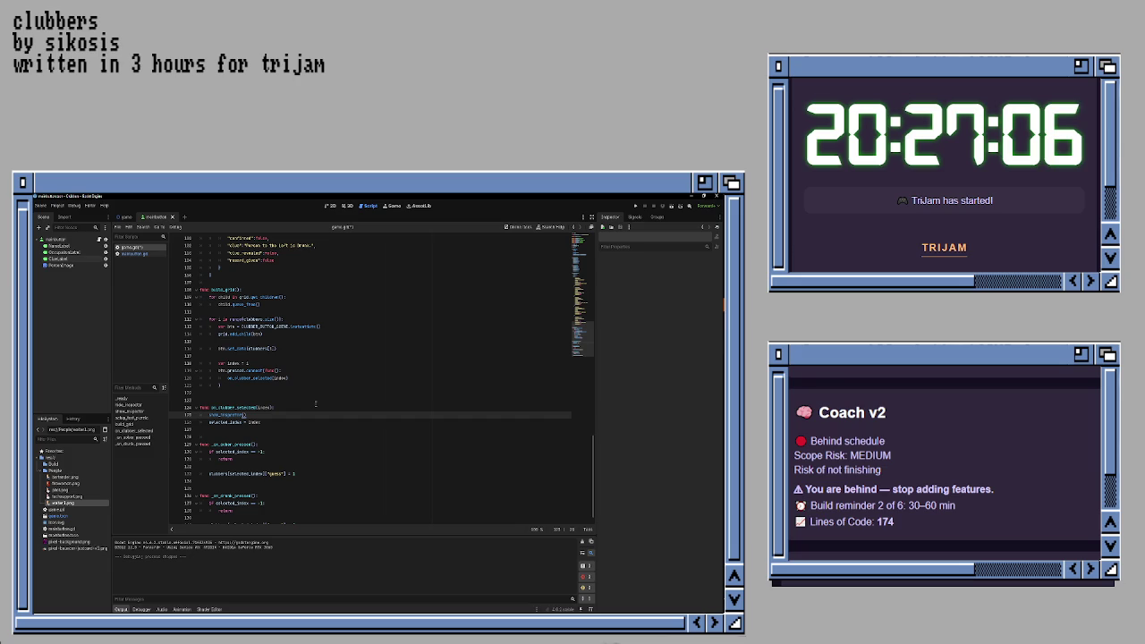
{"action": "key", "text": "F5"}
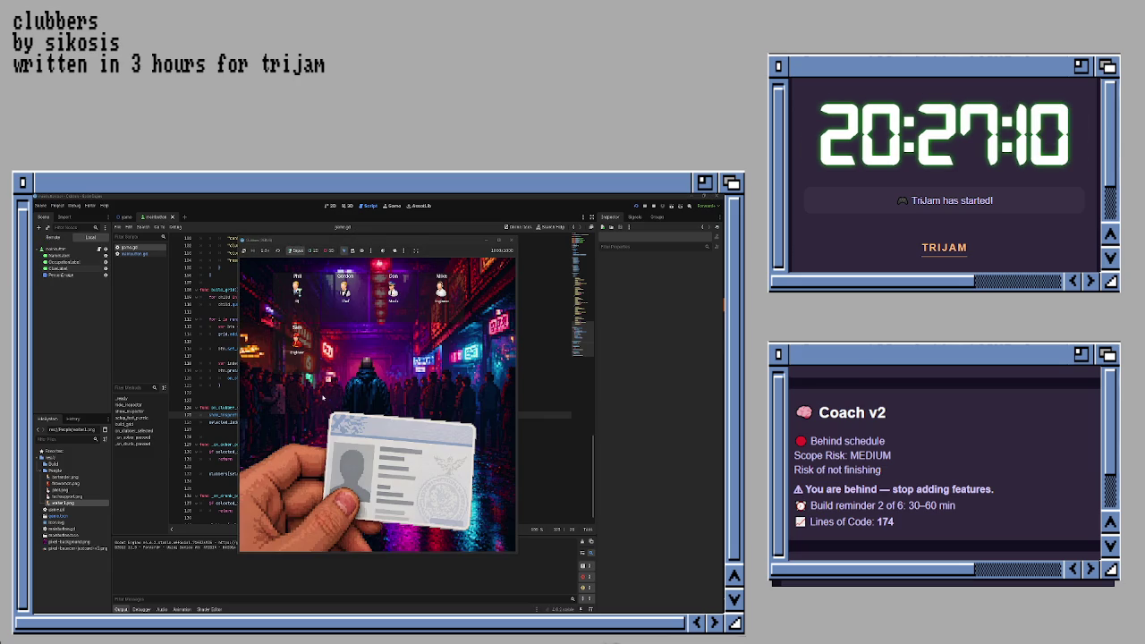
- Pick a clubber in the running game, hitting the show_inspector error at line 42
{"action": "left_click", "coordinate": [303, 346]}
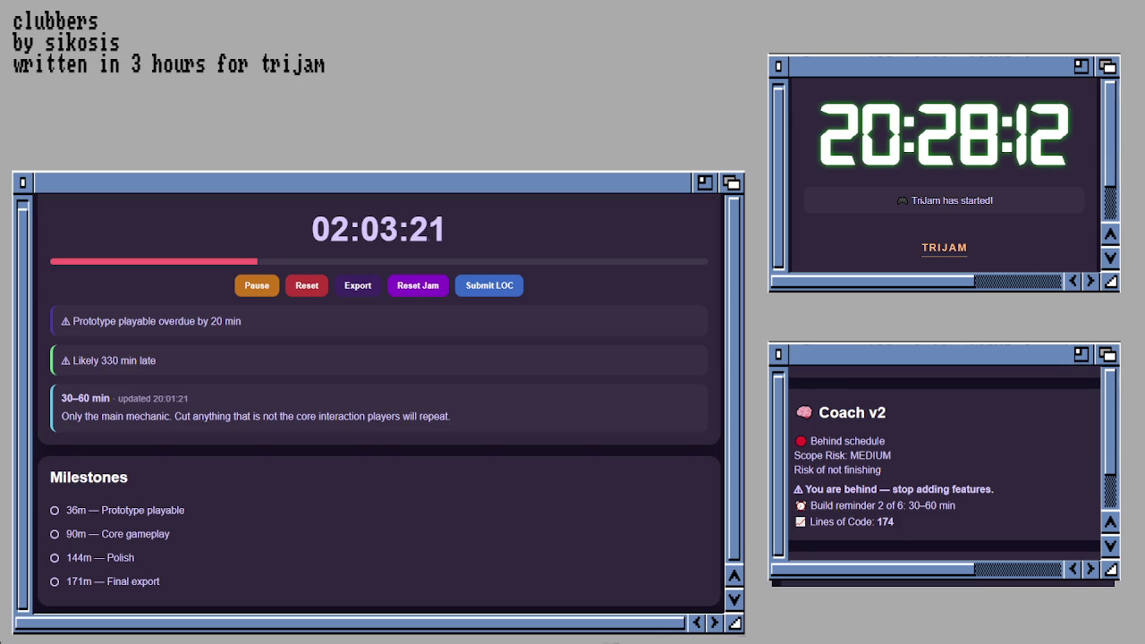
{"action": "scroll", "coordinate": [379, 394], "scroll_direction": "down", "scroll_amount": 5}
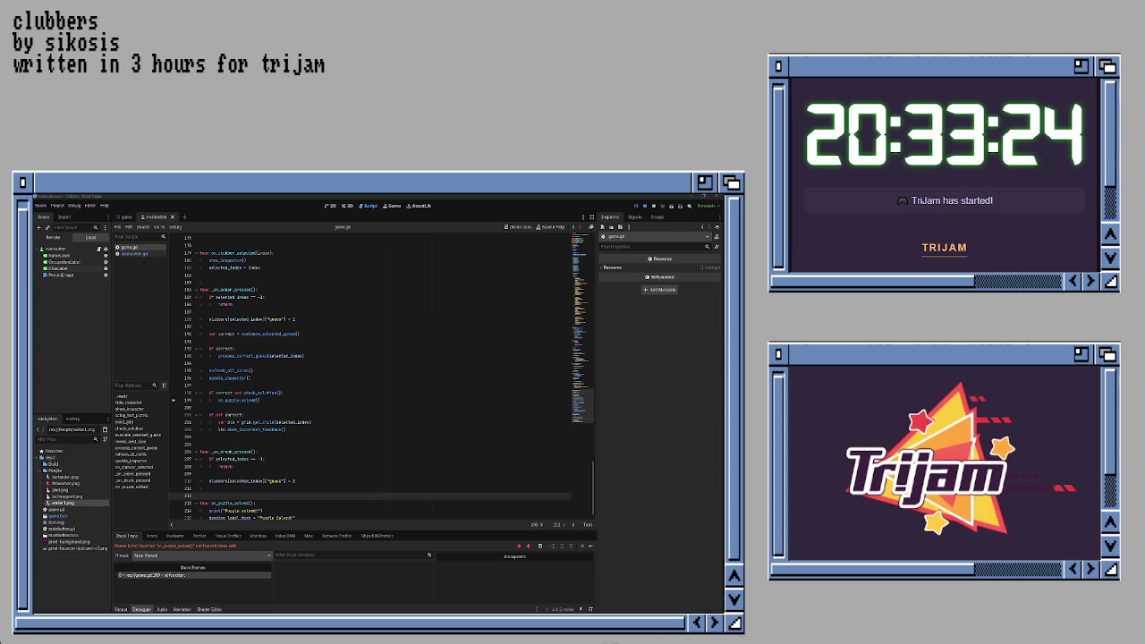
{"action": "key", "text": "F5"}
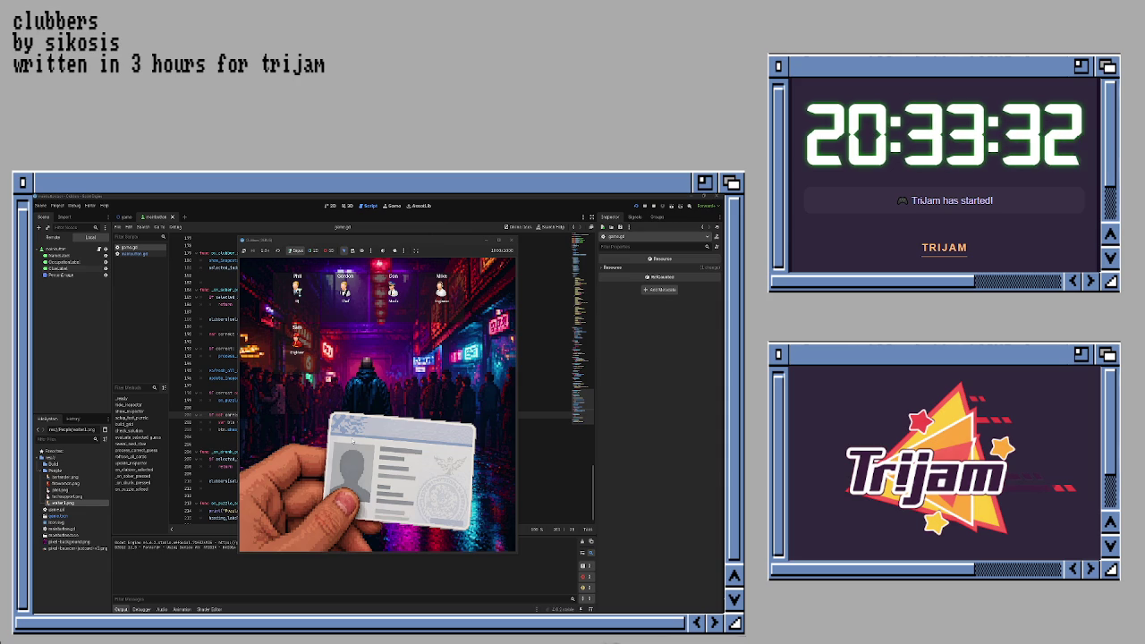
- Select the first clubber to fill its Checking ID card, then close the game
{"action": "left_click", "coordinate": [288, 295]}
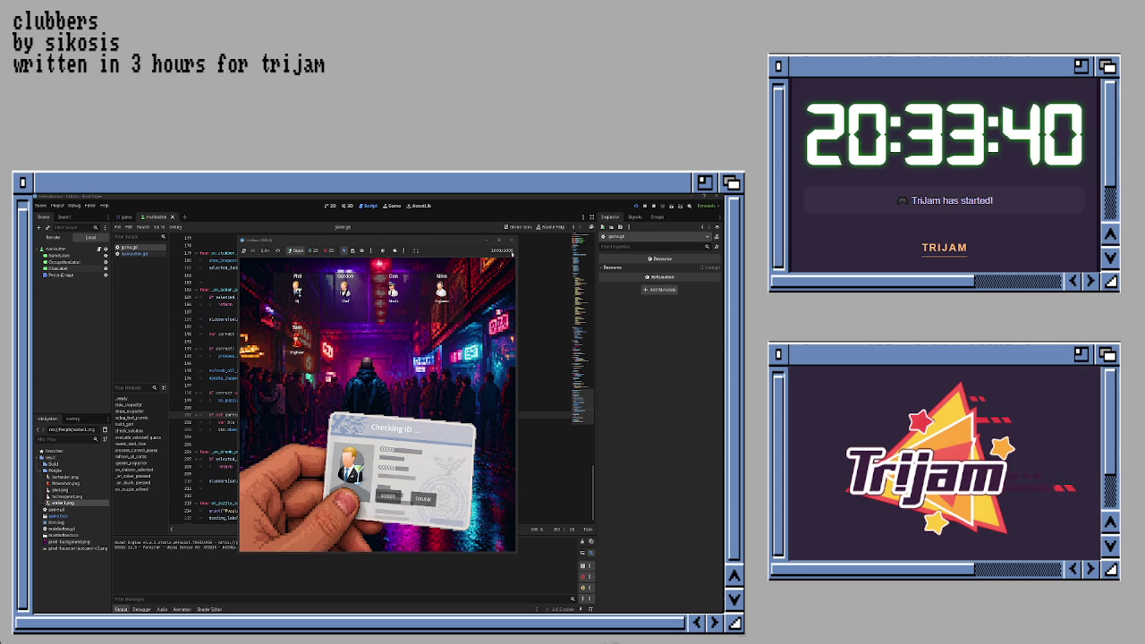
{"action": "left_click", "coordinate": [510, 240]}
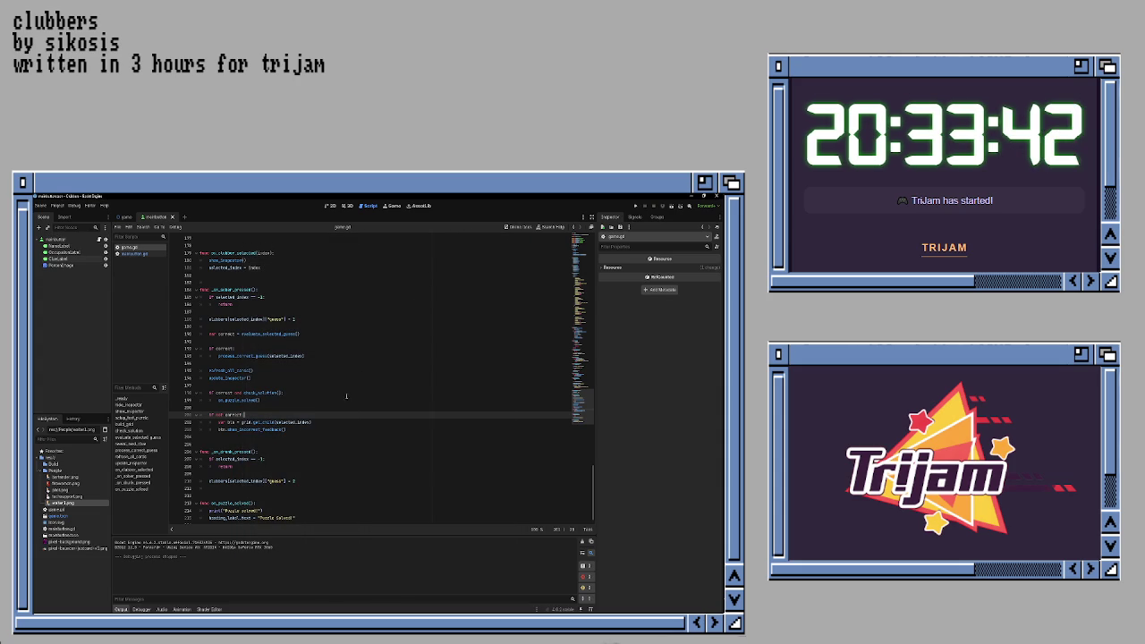
- Keep game.gd open and jump to show_inspector and build_grid via the method list
{"action": "left_click", "coordinate": [347, 395]}
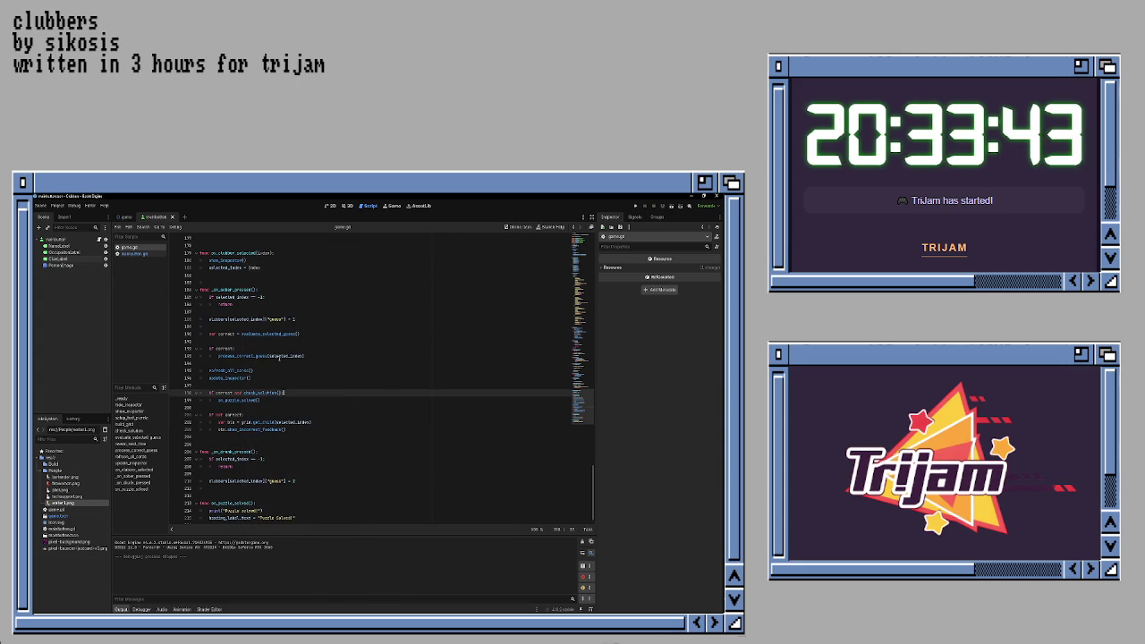
{"action": "left_click", "coordinate": [128, 254]}
{"action": "left_click", "coordinate": [125, 248]}
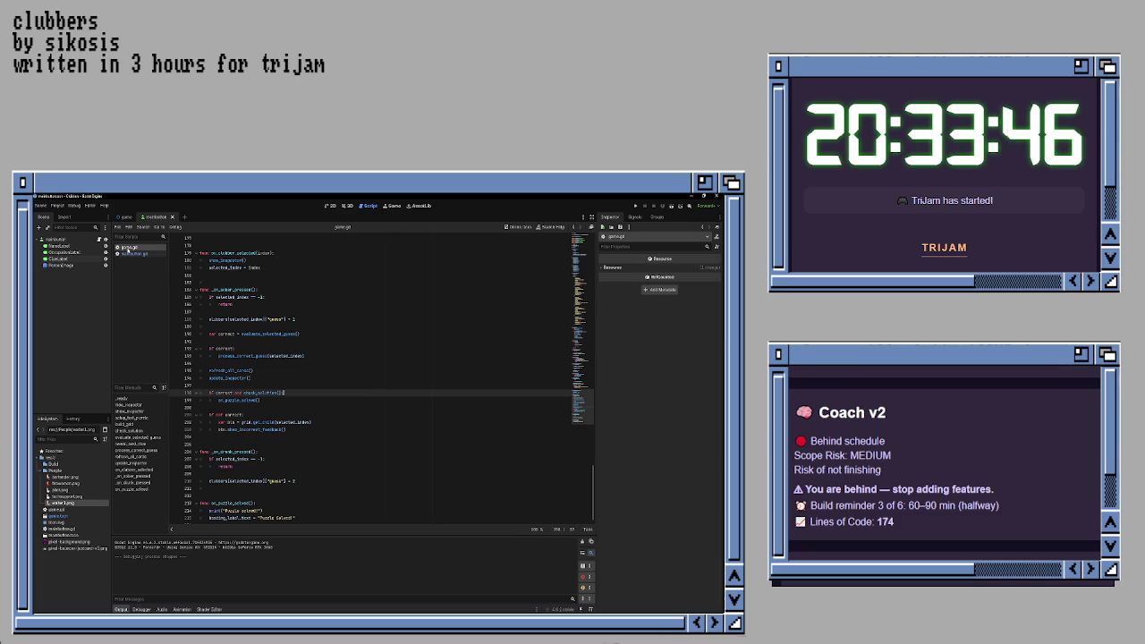
{"action": "left_click", "coordinate": [325, 365]}
{"action": "scroll", "coordinate": [325, 335], "scroll_direction": "up", "scroll_amount": 1}
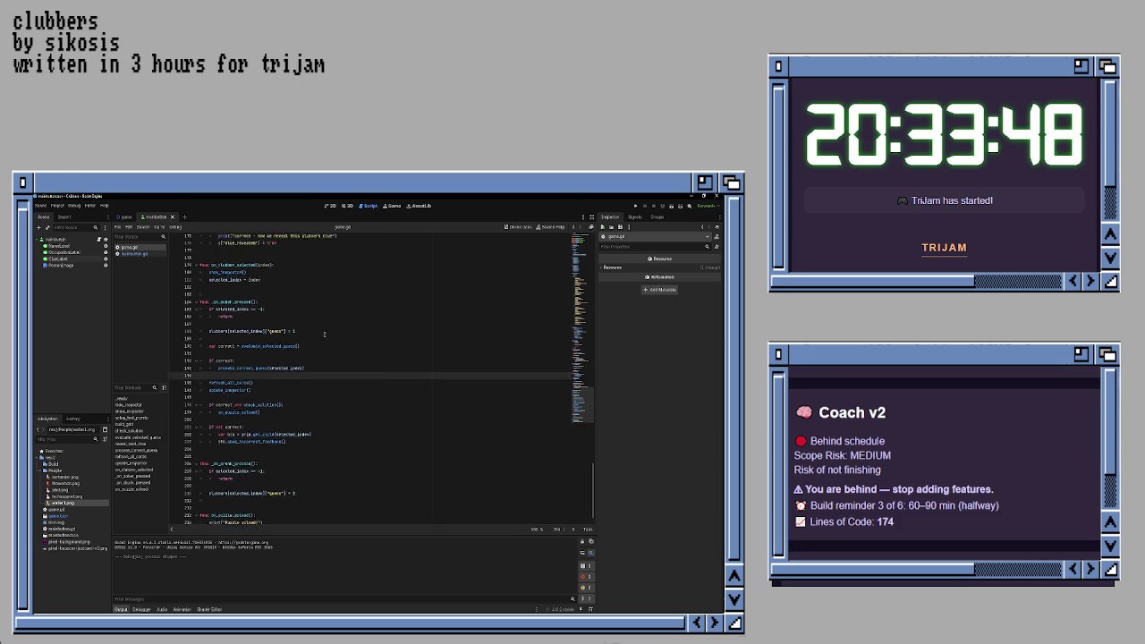
{"action": "scroll", "coordinate": [325, 334], "scroll_direction": "up", "scroll_amount": 10}
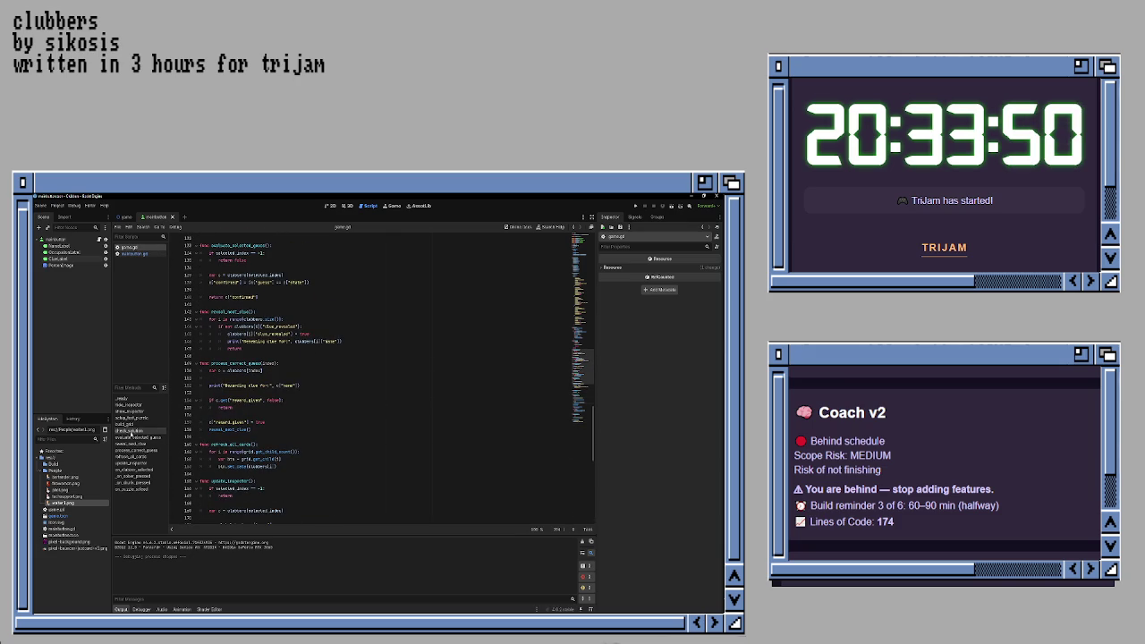
{"action": "left_click", "coordinate": [129, 411]}
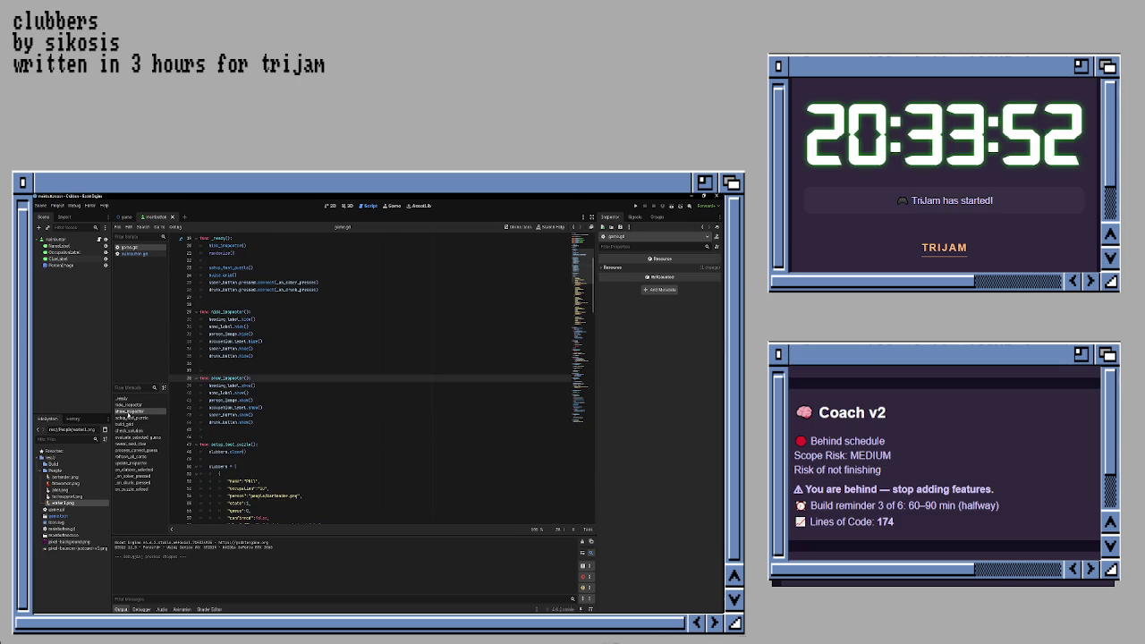
{"action": "left_click", "coordinate": [127, 424]}
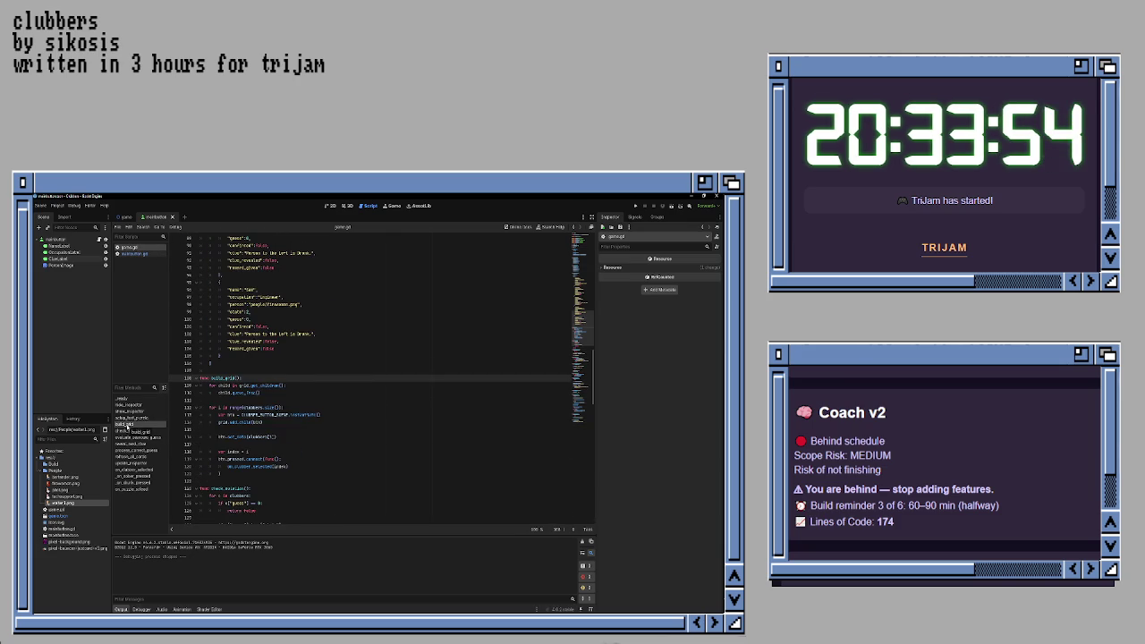
{"action": "scroll", "coordinate": [291, 418], "scroll_direction": "down", "scroll_amount": 3}
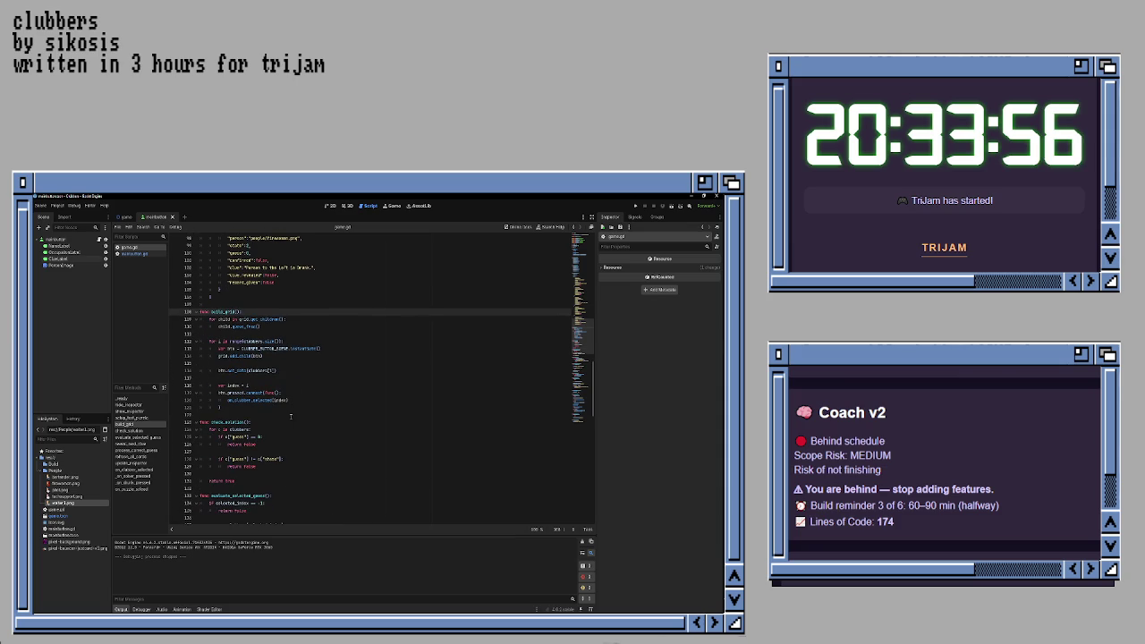
- Insert blank lines at line 122 before evaluate_selected_guess and around line 143's return
{"action": "left_click", "coordinate": [291, 416]}
{"action": "key", "text": "Return"}
{"action": "key", "text": "Down"}
{"action": "key", "text": "Down"}
{"action": "key", "text": "Down"}
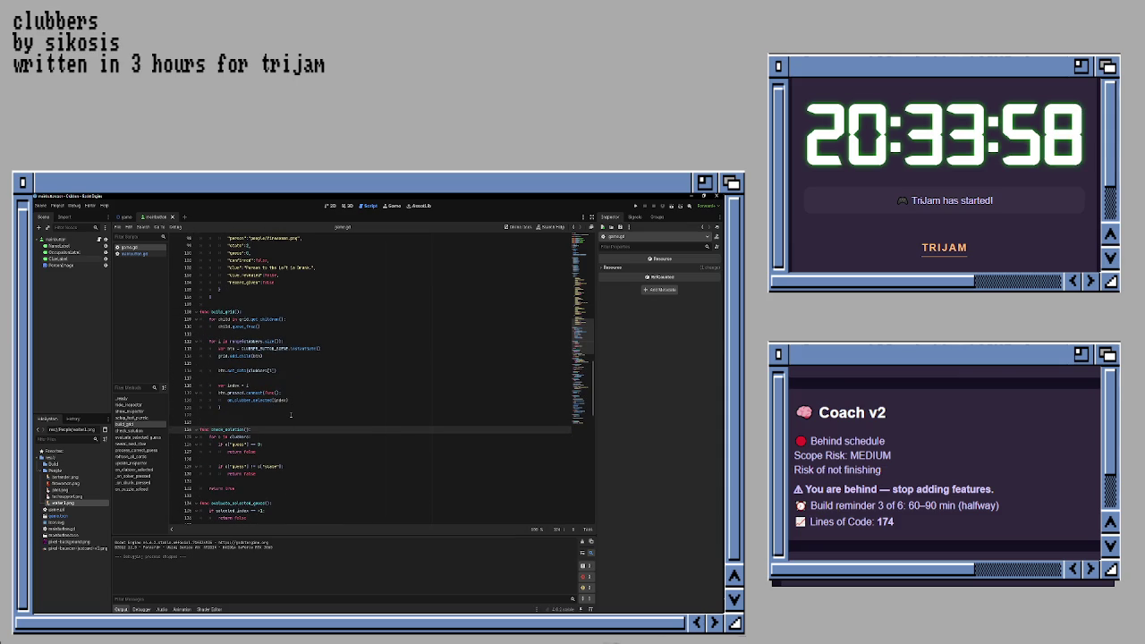
{"action": "key", "text": "Return"}
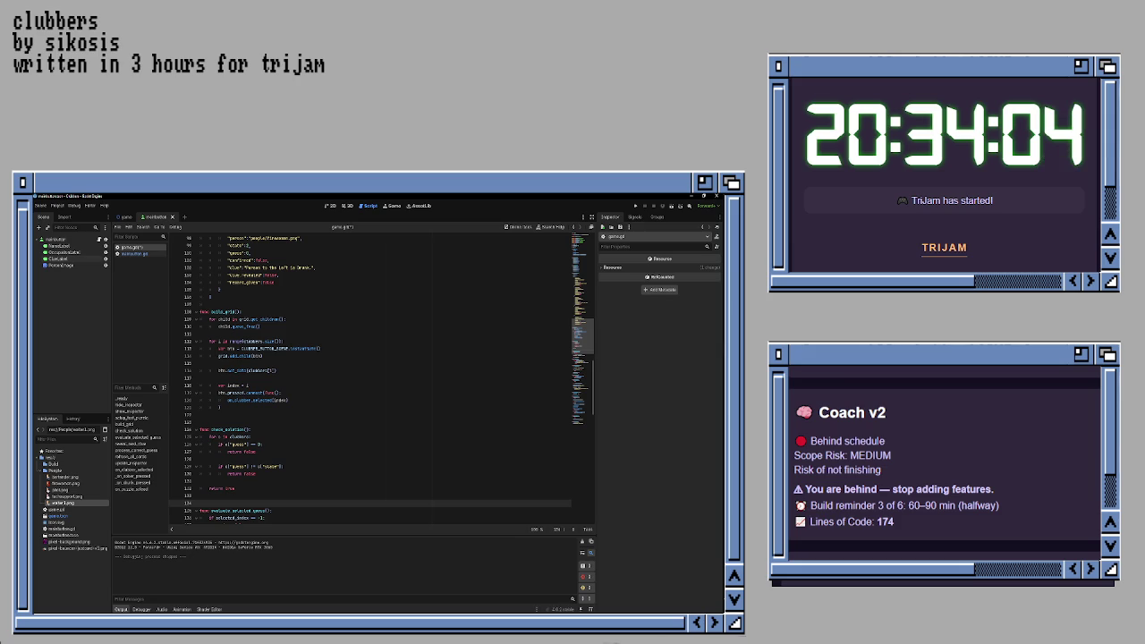
{"action": "scroll", "coordinate": [382, 391], "scroll_direction": "down", "scroll_amount": 6}
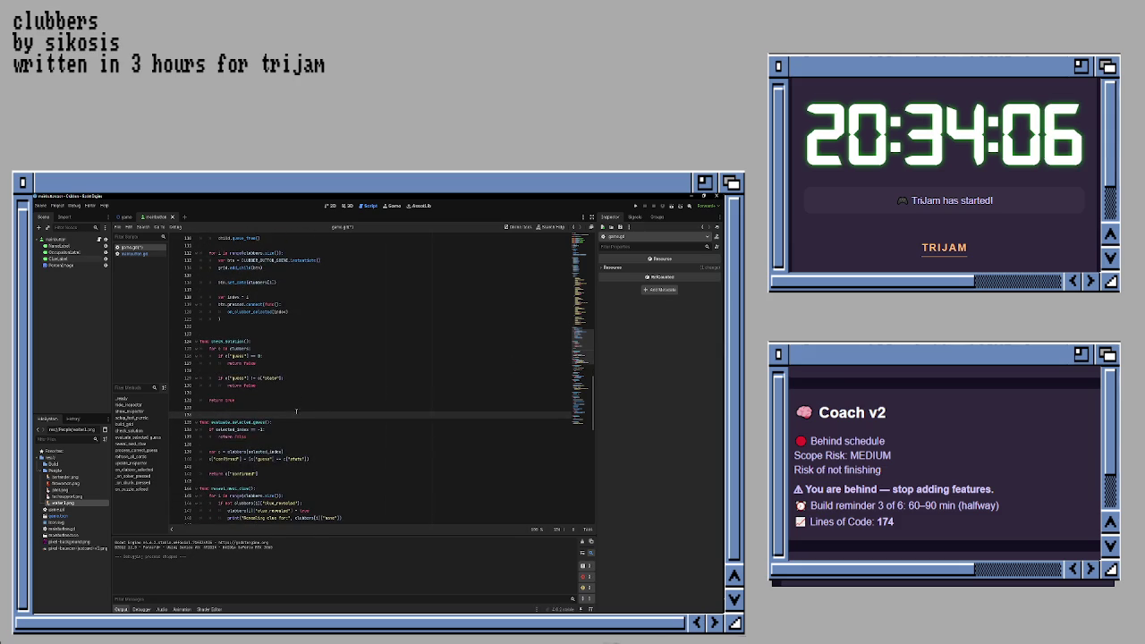
{"action": "left_click", "coordinate": [300, 435]}
{"action": "key", "text": "Return"}
{"action": "key", "text": "Down"}
{"action": "key", "text": "Down"}
{"action": "key", "text": "Down"}
{"action": "key", "text": "Return"}
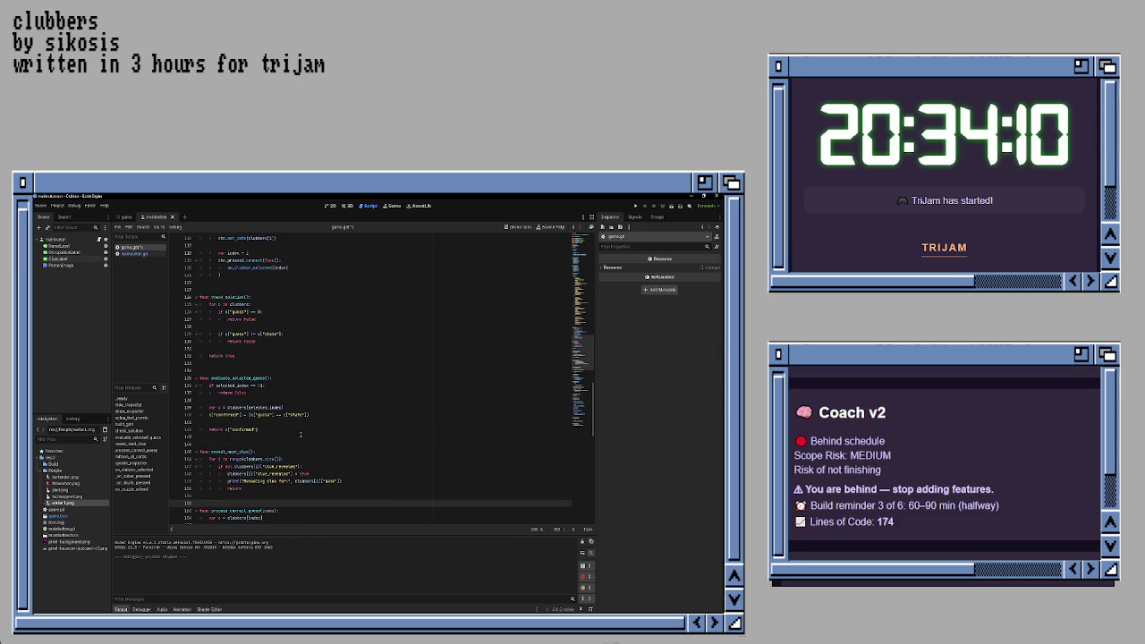
- Add two blank lines after reveal_next_clue() to space out update_inspector
{"action": "scroll", "coordinate": [301, 435], "scroll_direction": "down", "scroll_amount": 7}
{"action": "left_click", "coordinate": [308, 401]}
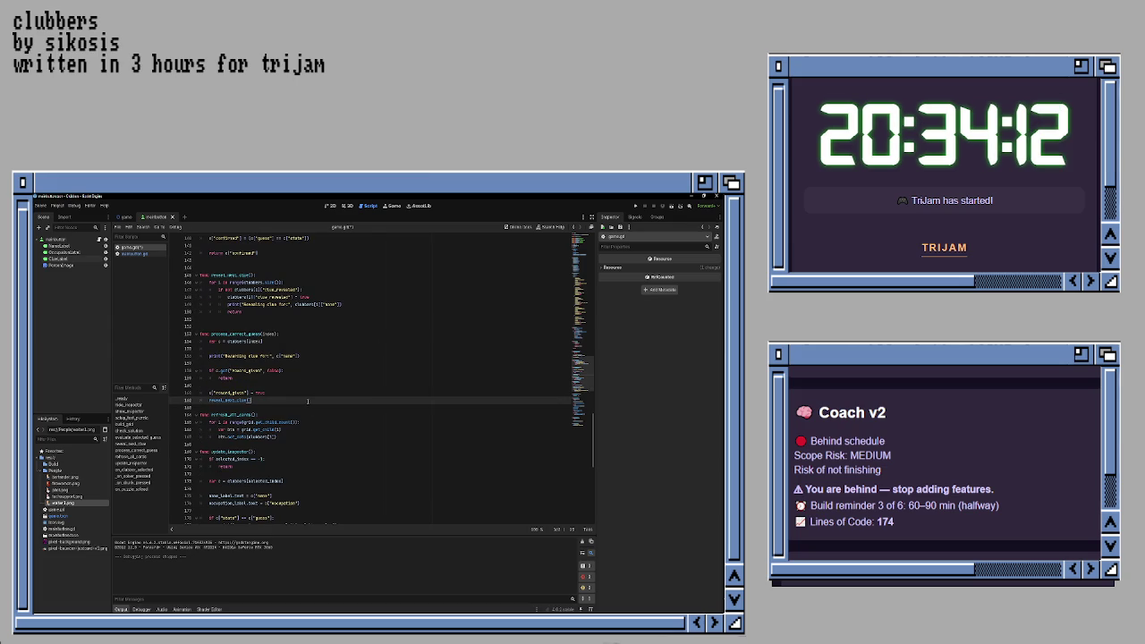
{"action": "key", "text": "Return"}
{"action": "key", "text": "Down"}
{"action": "key", "text": "Down"}
{"action": "key", "text": "Down"}
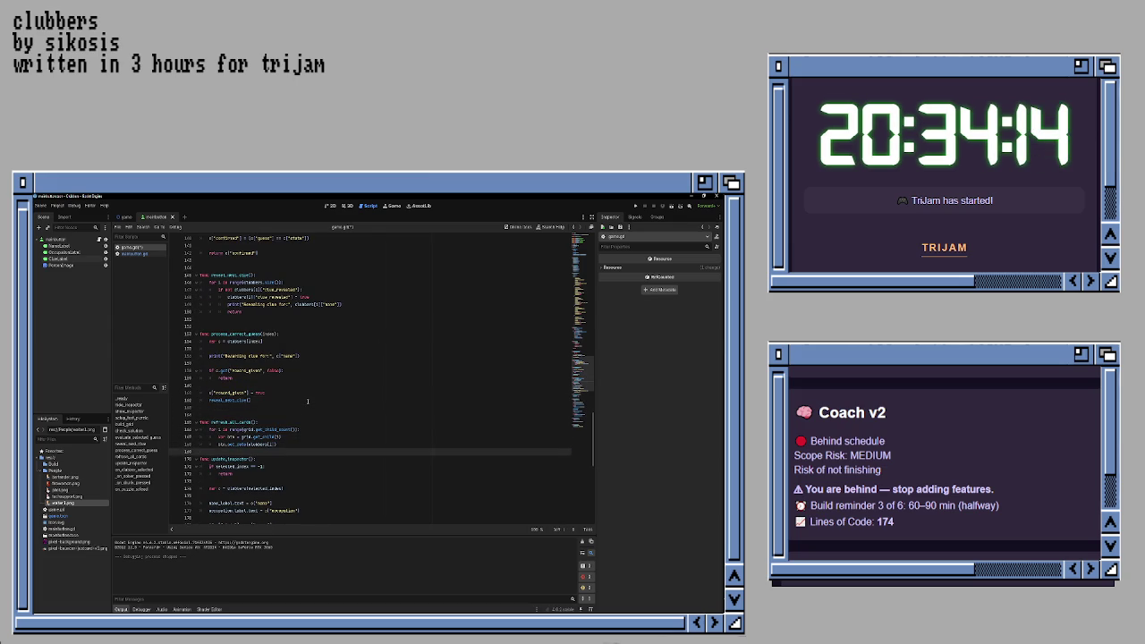
{"action": "key", "text": "Return"}
- Review the show_inspector() and selected_index lines, checking empty lines 184, 193 and 169
{"action": "scroll", "coordinate": [308, 401], "scroll_direction": "down", "scroll_amount": 5}
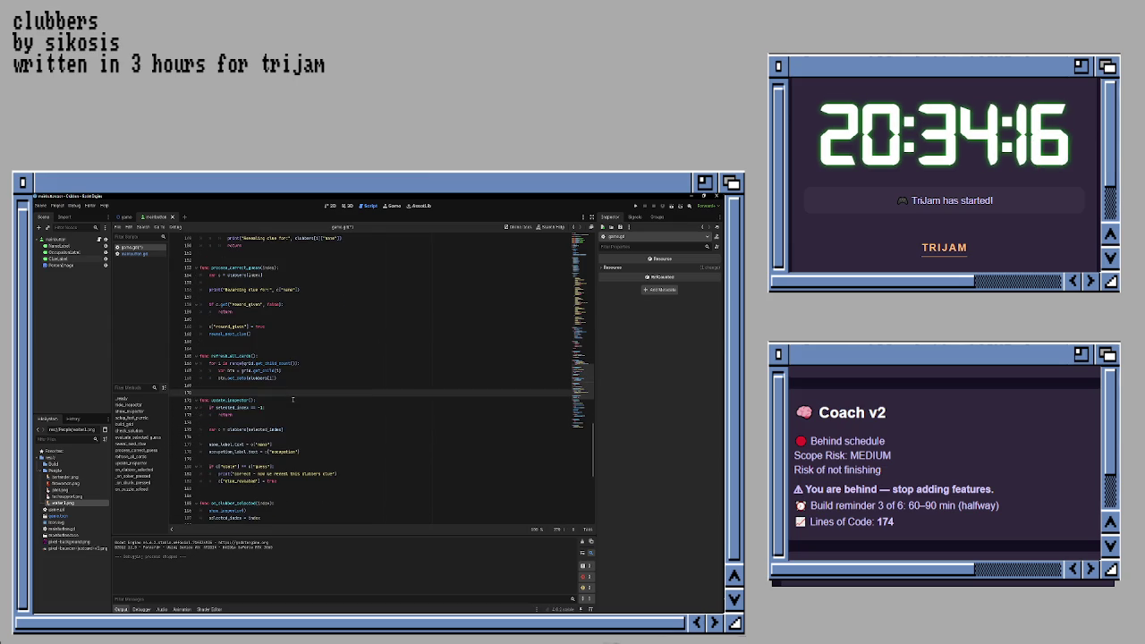
{"action": "scroll", "coordinate": [293, 400], "scroll_direction": "down", "scroll_amount": 2}
{"action": "left_click", "coordinate": [282, 422]}
{"action": "left_click", "coordinate": [277, 431]}
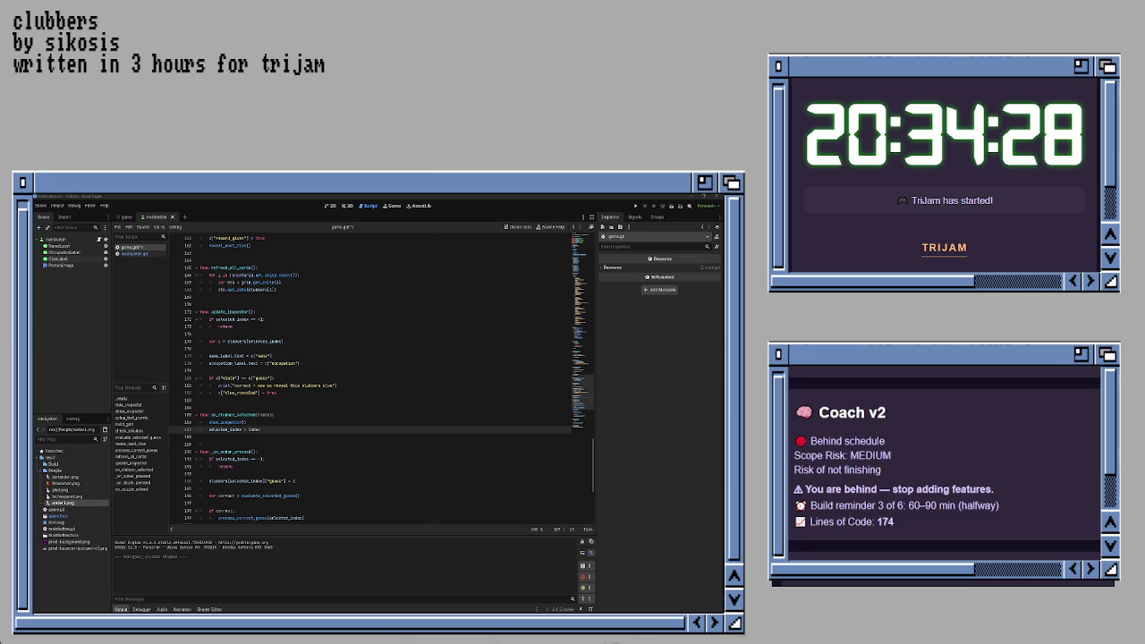
{"action": "left_click", "coordinate": [386, 409]}
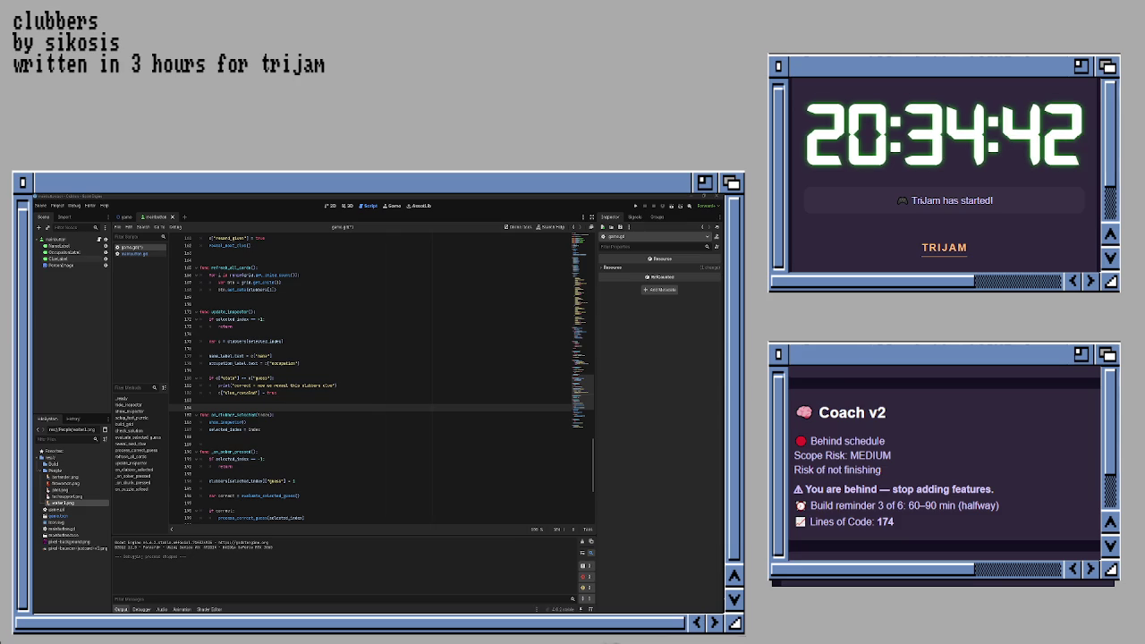
{"action": "left_click", "coordinate": [378, 458]}
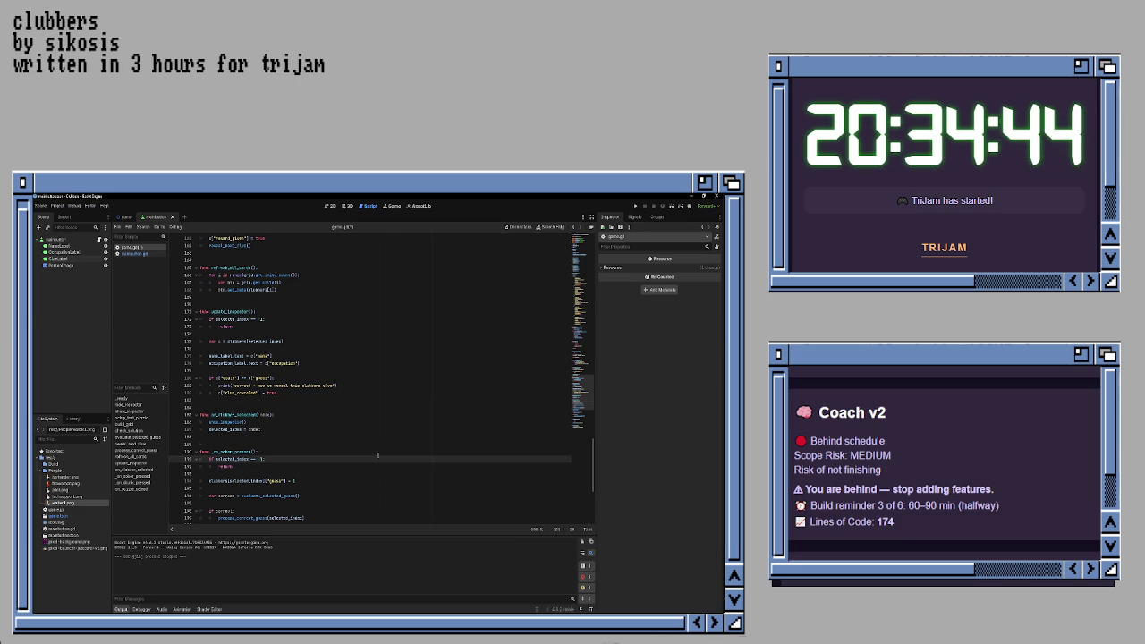
{"action": "scroll", "coordinate": [378, 455], "scroll_direction": "up", "scroll_amount": 2}
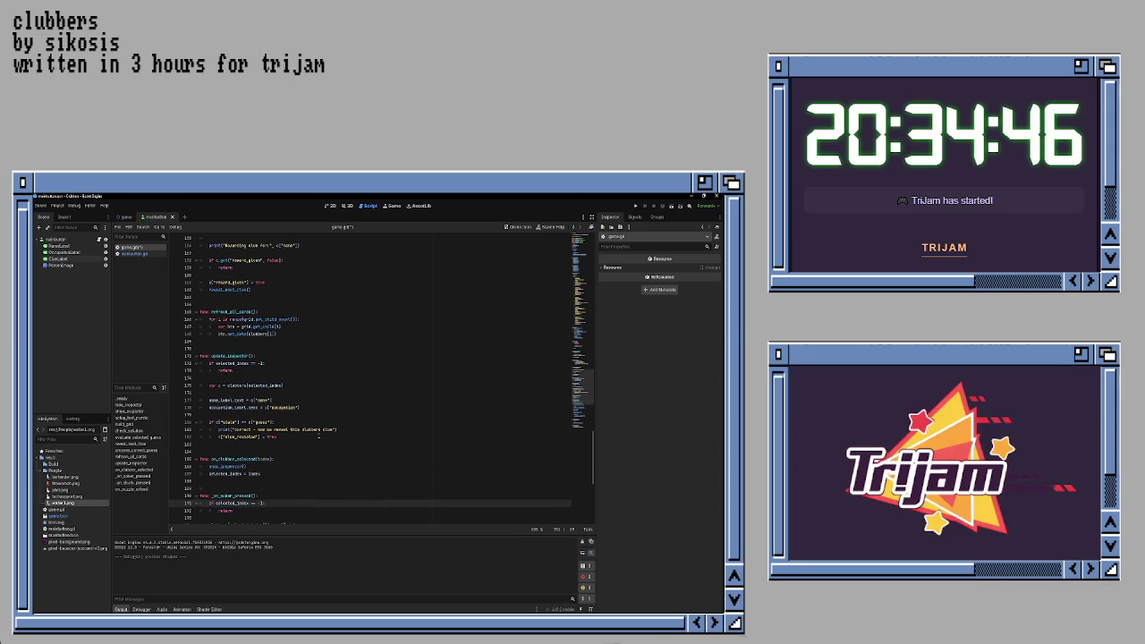
{"action": "scroll", "coordinate": [318, 437], "scroll_direction": "up", "scroll_amount": 2}
{"action": "left_click", "coordinate": [315, 386]}
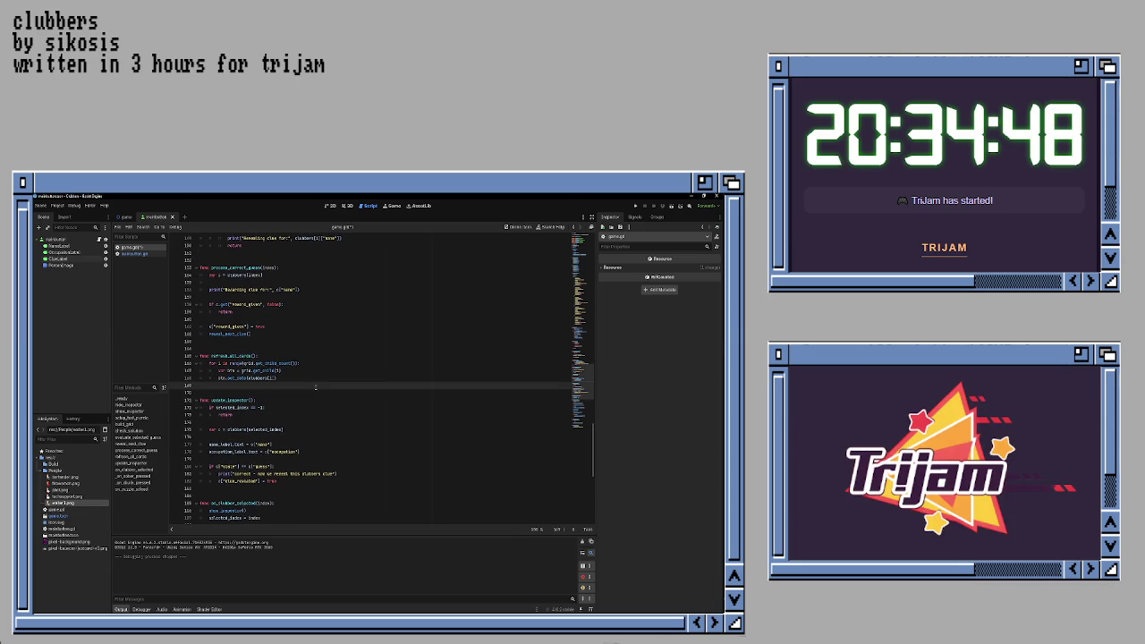
- Open a line above update_inspector and type the func update_card_selected header
{"action": "key", "text": "Return"}
{"action": "key", "text": "Return"}
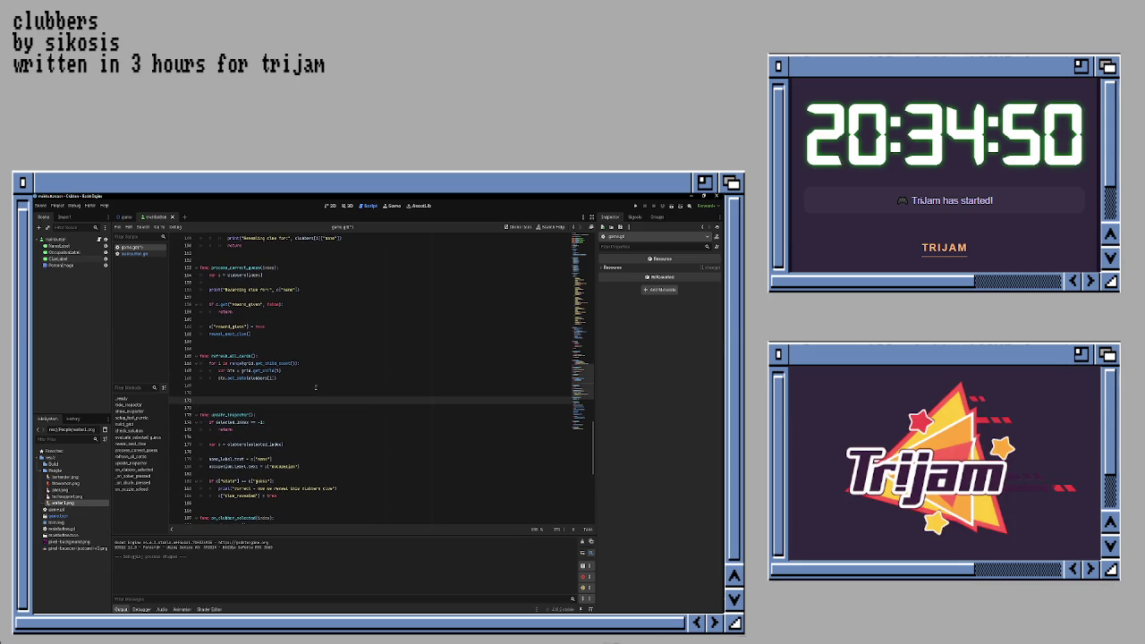
{"action": "type", "text": "func u"}
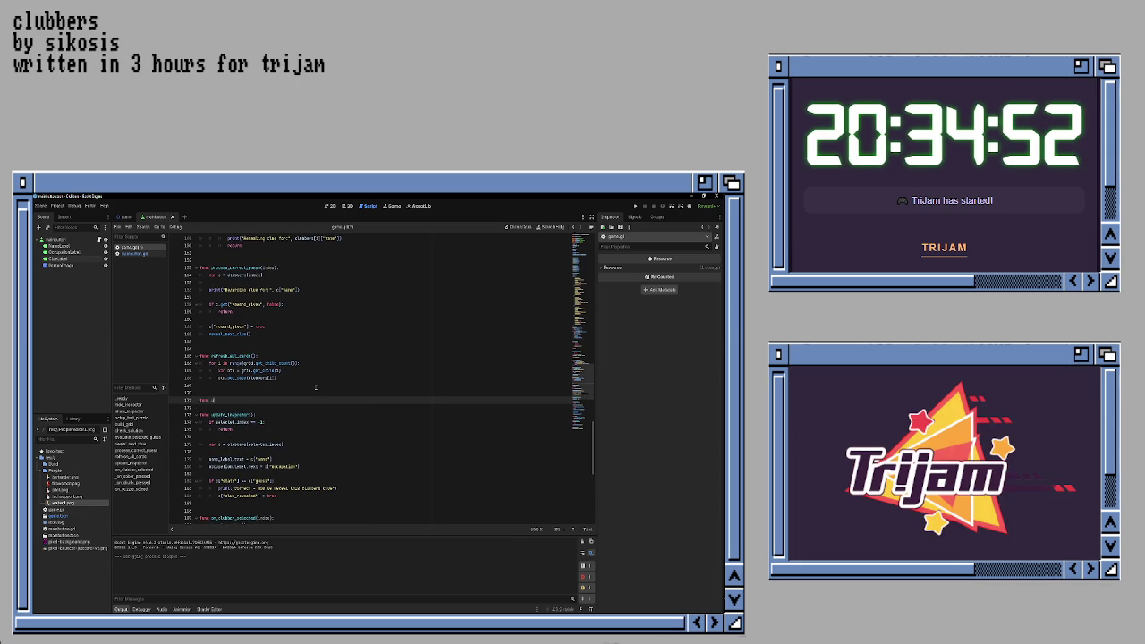
{"action": "type", "text": "pdate_"}
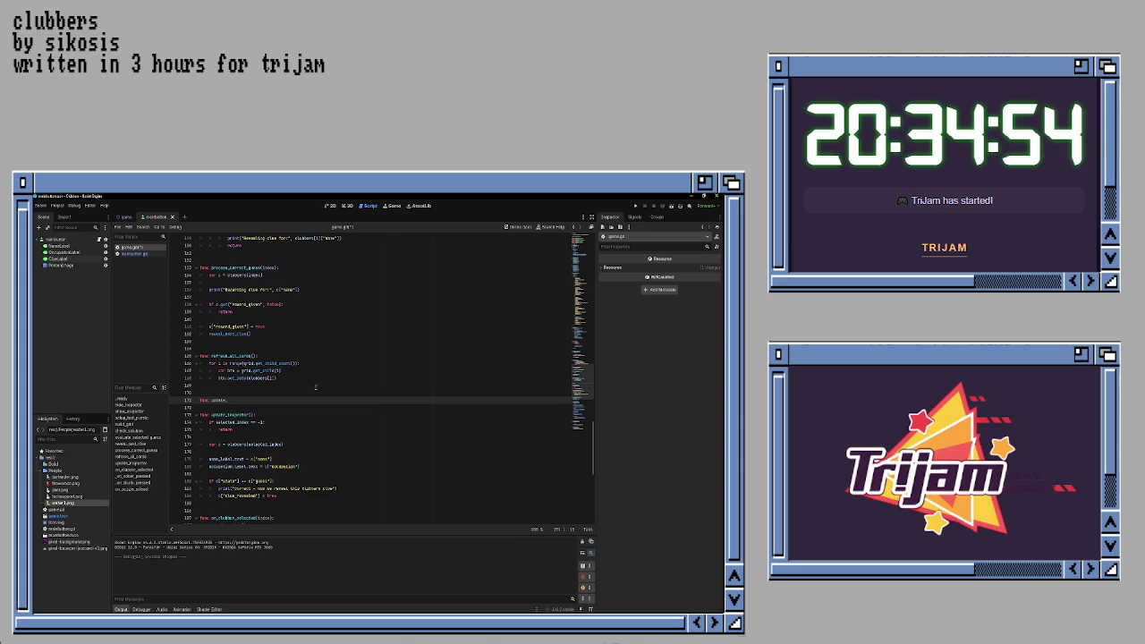
{"action": "type", "text": "clues"}
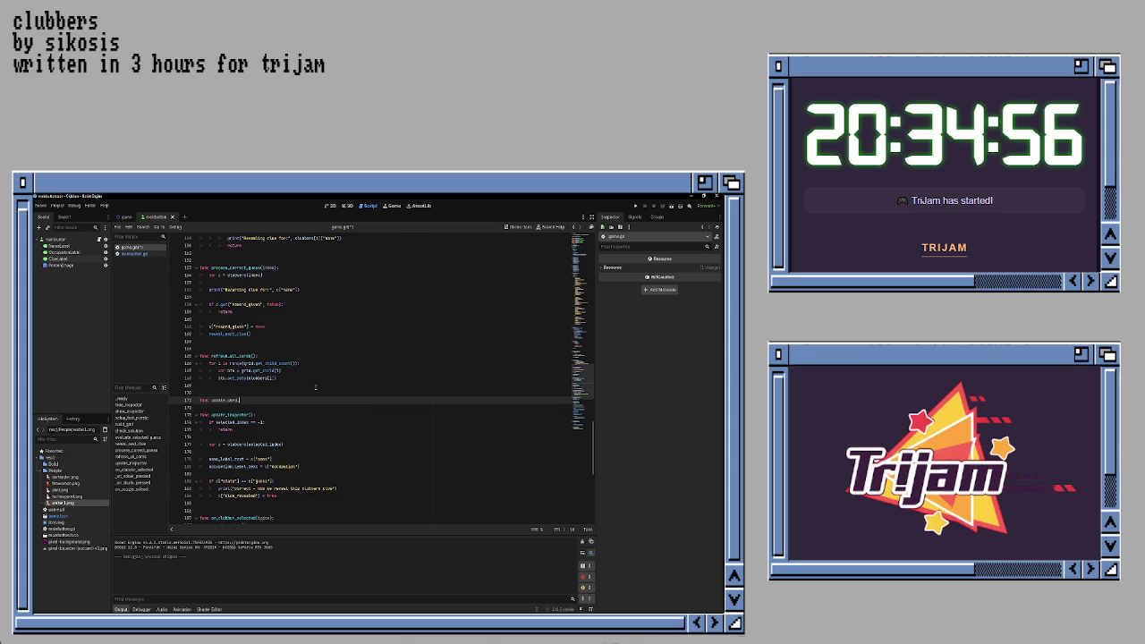
{"action": "type", "text": "nu"}
{"action": "type", "text": "ct"}
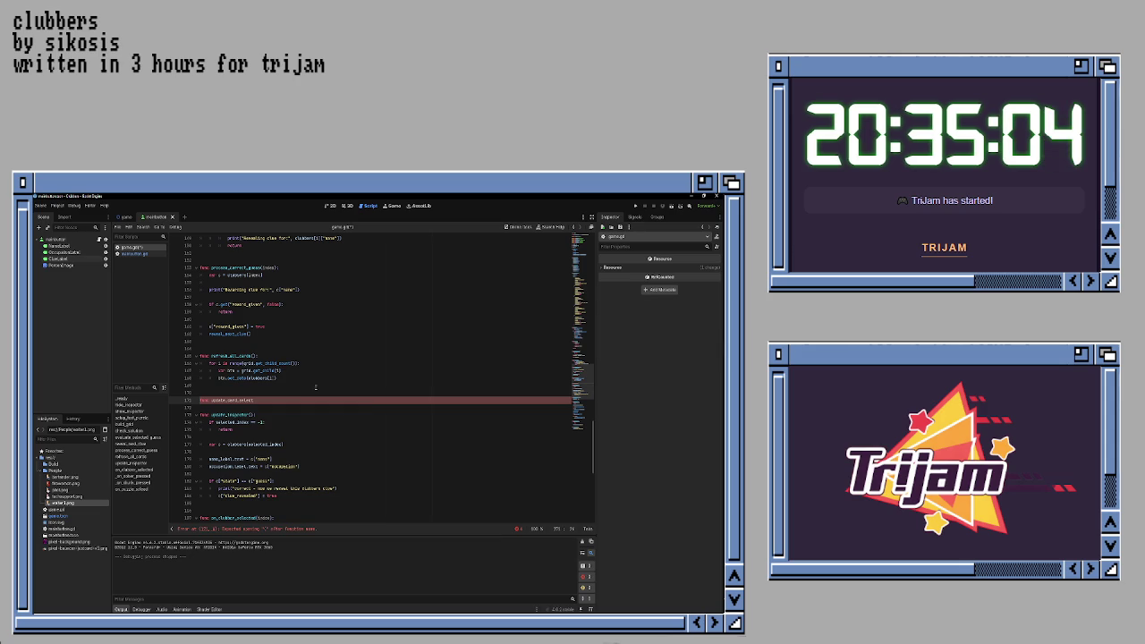
{"action": "type", "text": "ed"}
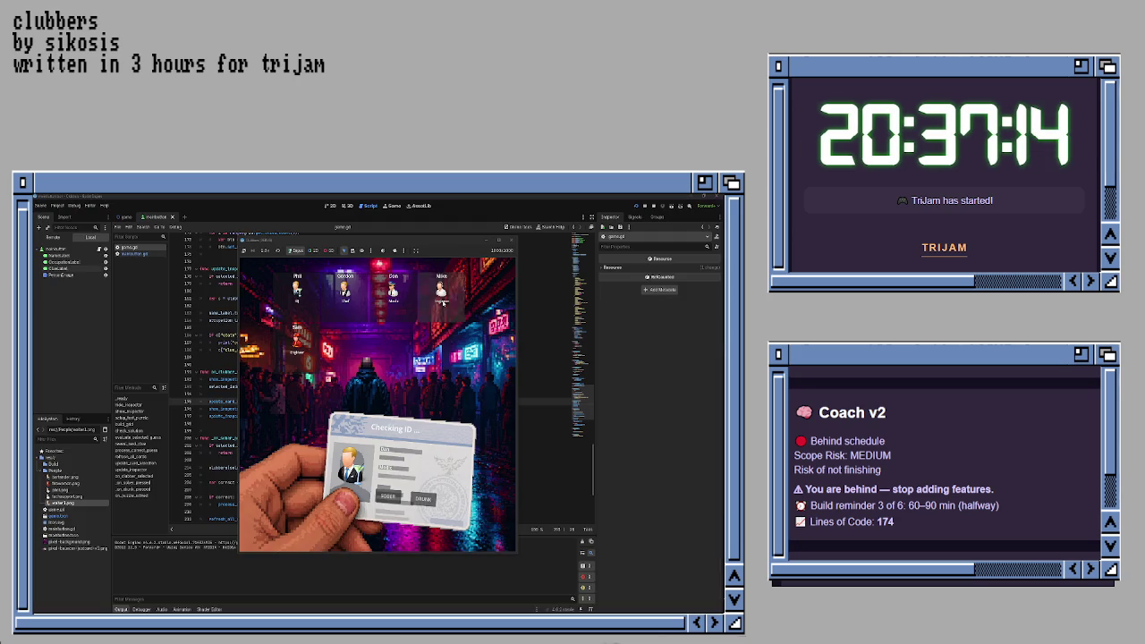
{"action": "left_click", "coordinate": [512, 240]}
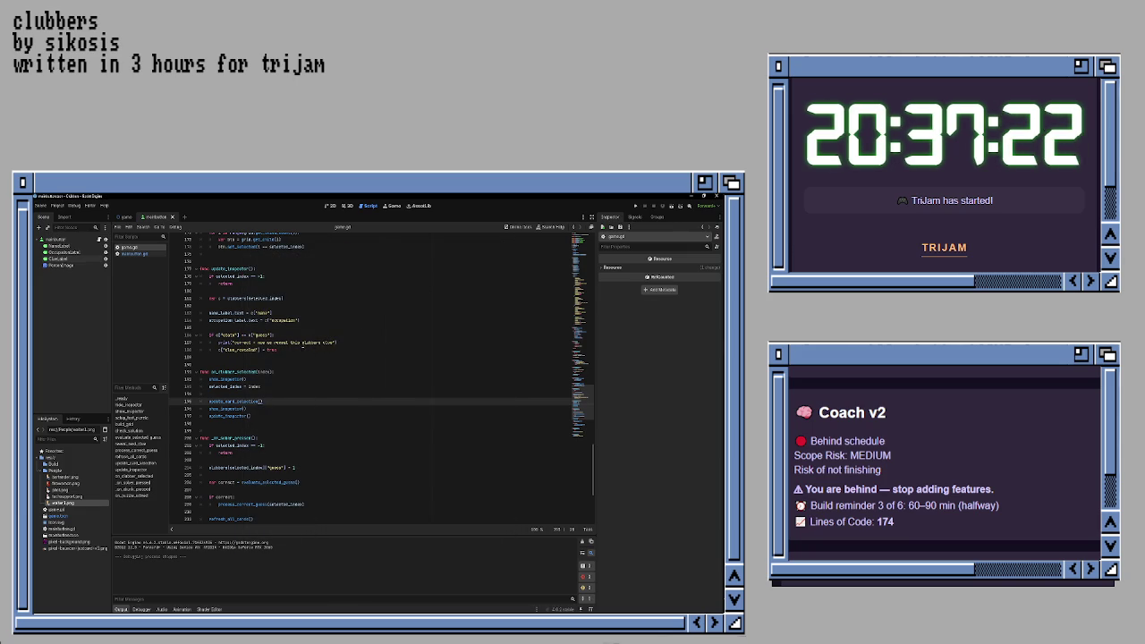
{"action": "scroll", "coordinate": [303, 349], "scroll_direction": "up", "scroll_amount": 4}
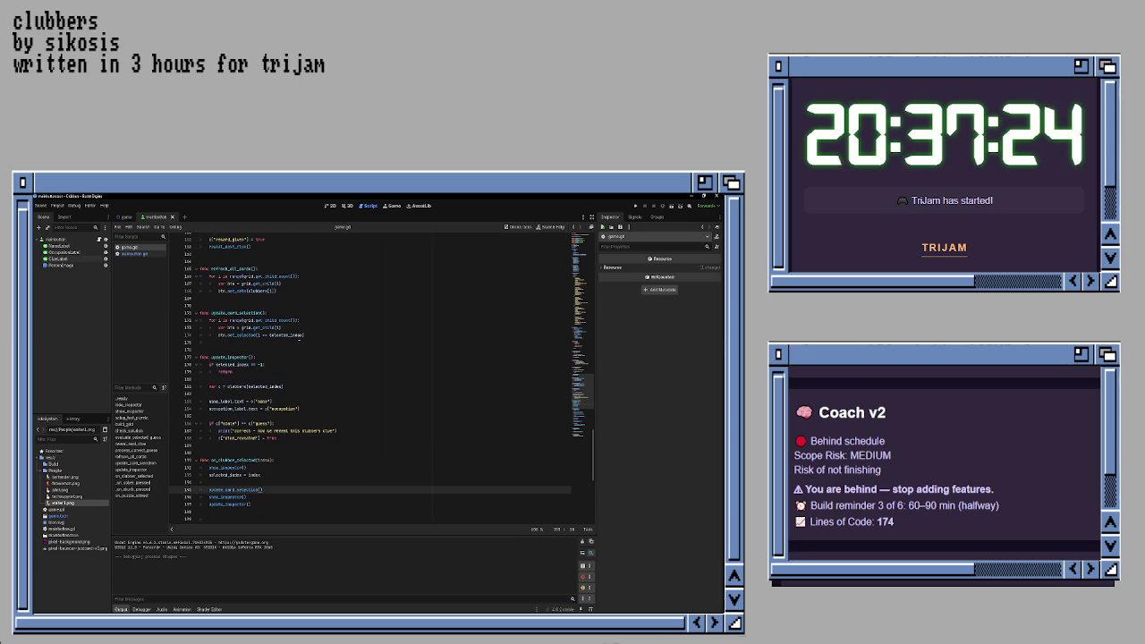
{"action": "scroll", "coordinate": [300, 336], "scroll_direction": "up", "scroll_amount": 2}
{"action": "scroll", "coordinate": [298, 337], "scroll_direction": "up", "scroll_amount": 3}
{"action": "scroll", "coordinate": [298, 335], "scroll_direction": "up", "scroll_amount": 15}
{"action": "scroll", "coordinate": [298, 333], "scroll_direction": "up", "scroll_amount": 15}
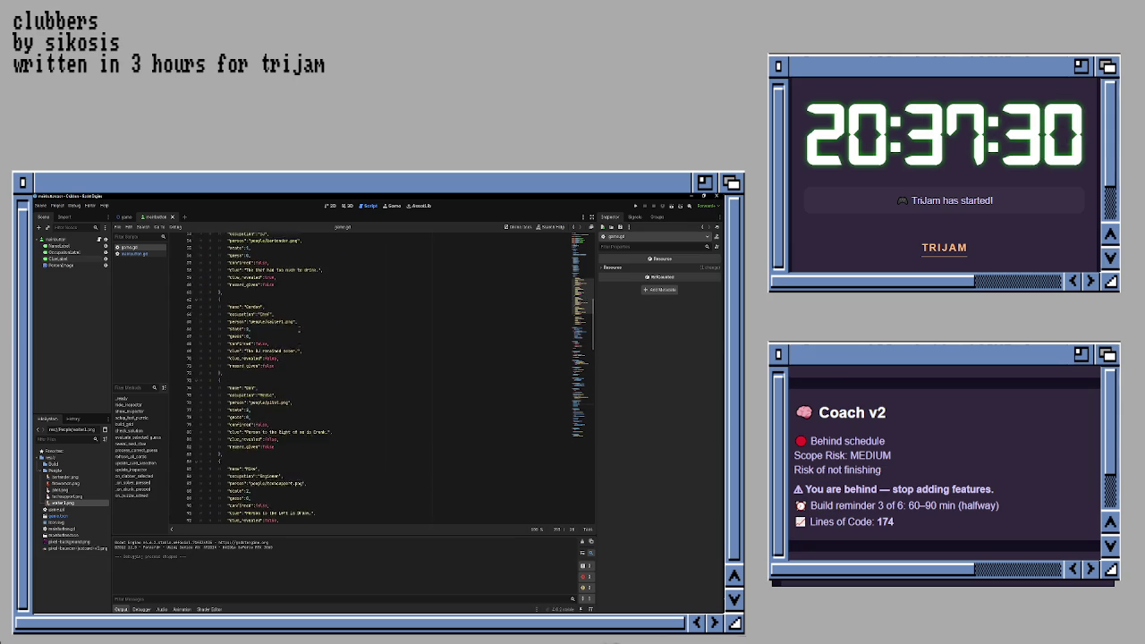
{"action": "scroll", "coordinate": [300, 330], "scroll_direction": "up", "scroll_amount": 8}
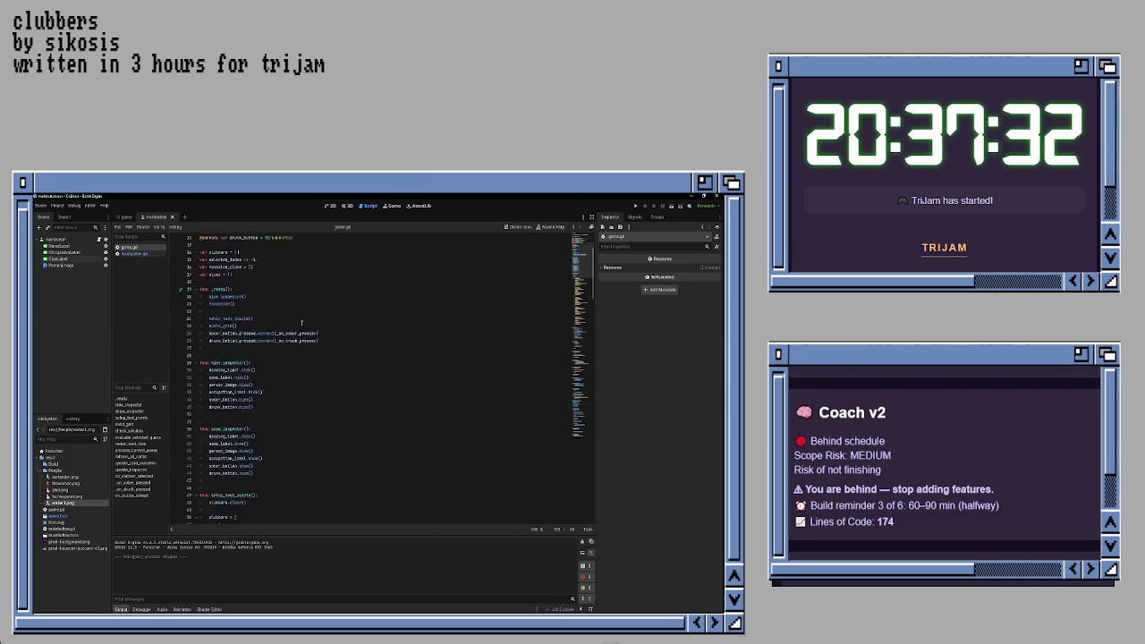
{"action": "scroll", "coordinate": [301, 324], "scroll_direction": "down", "scroll_amount": 20}
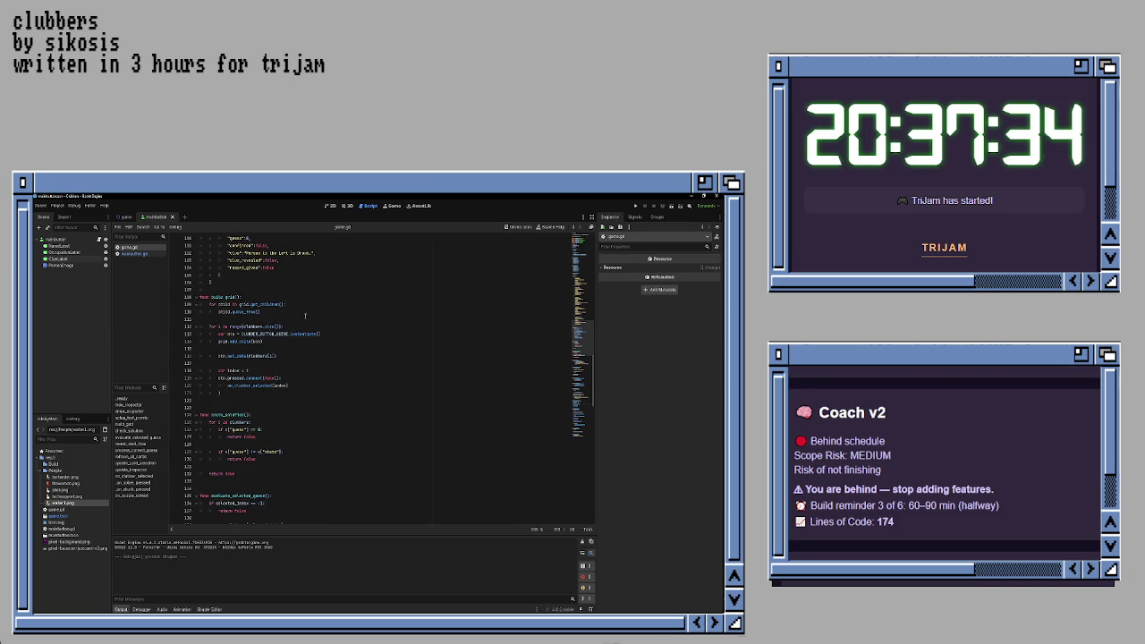
{"action": "scroll", "coordinate": [306, 315], "scroll_direction": "down", "scroll_amount": 8}
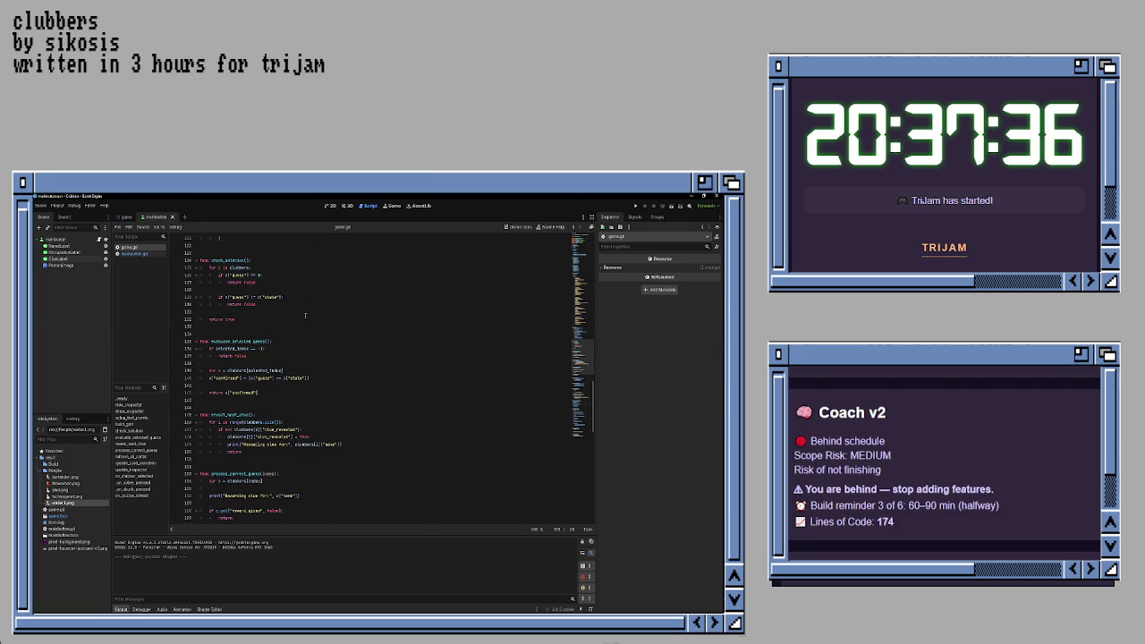
{"action": "scroll", "coordinate": [305, 315], "scroll_direction": "down", "scroll_amount": 8}
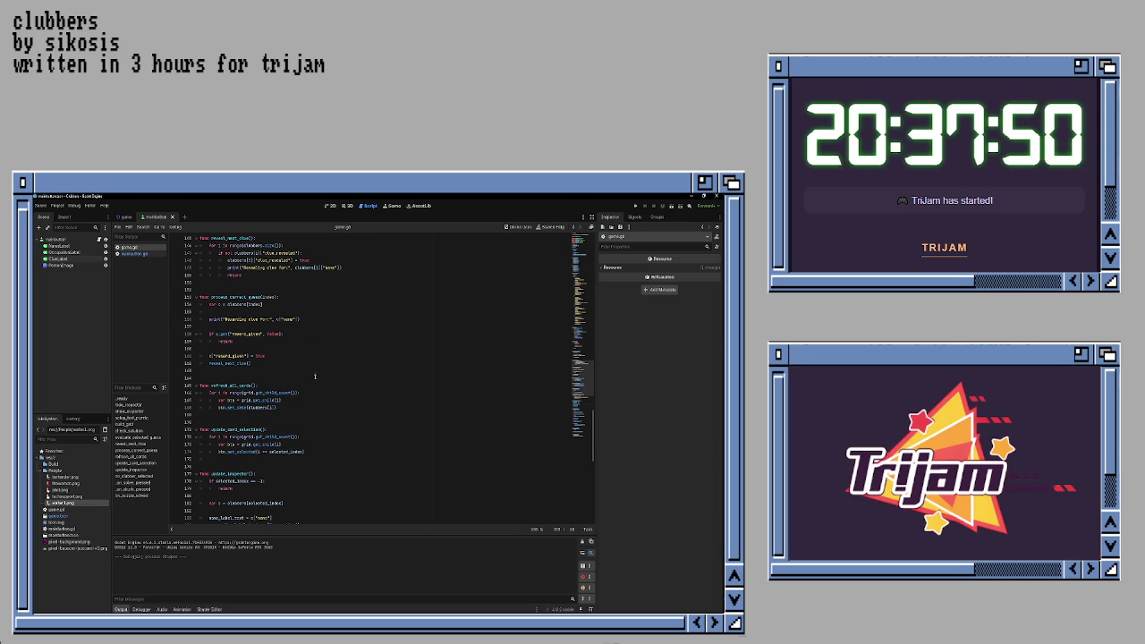
{"action": "scroll", "coordinate": [304, 367], "scroll_direction": "down", "scroll_amount": 3}
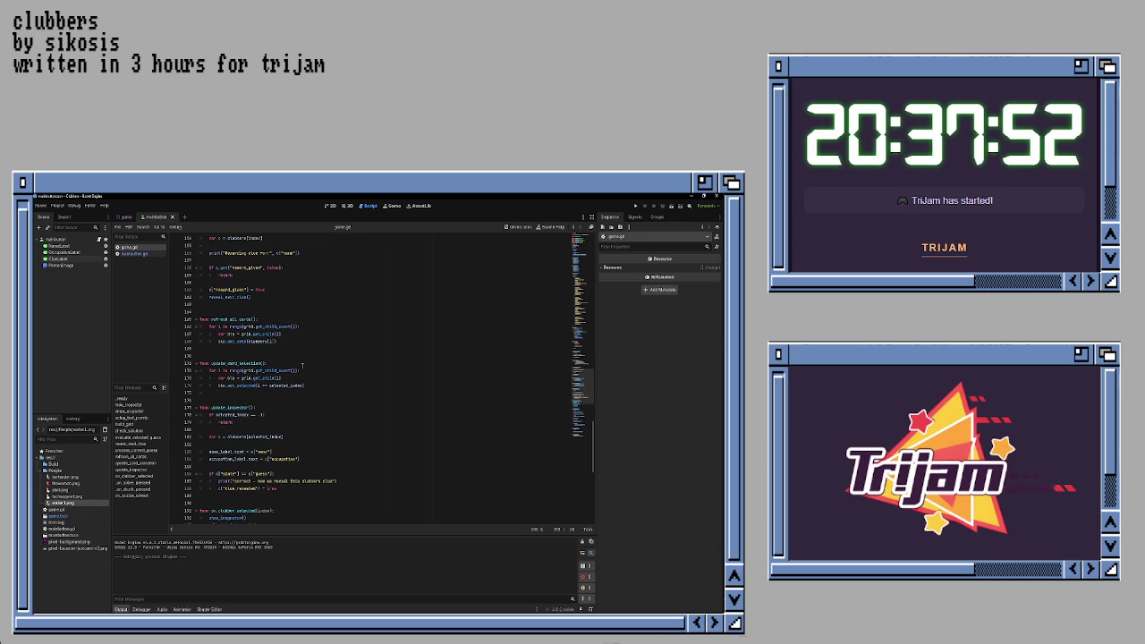
- Add a person_image line below the occupation line in update_inspector
{"action": "left_click", "coordinate": [324, 466]}
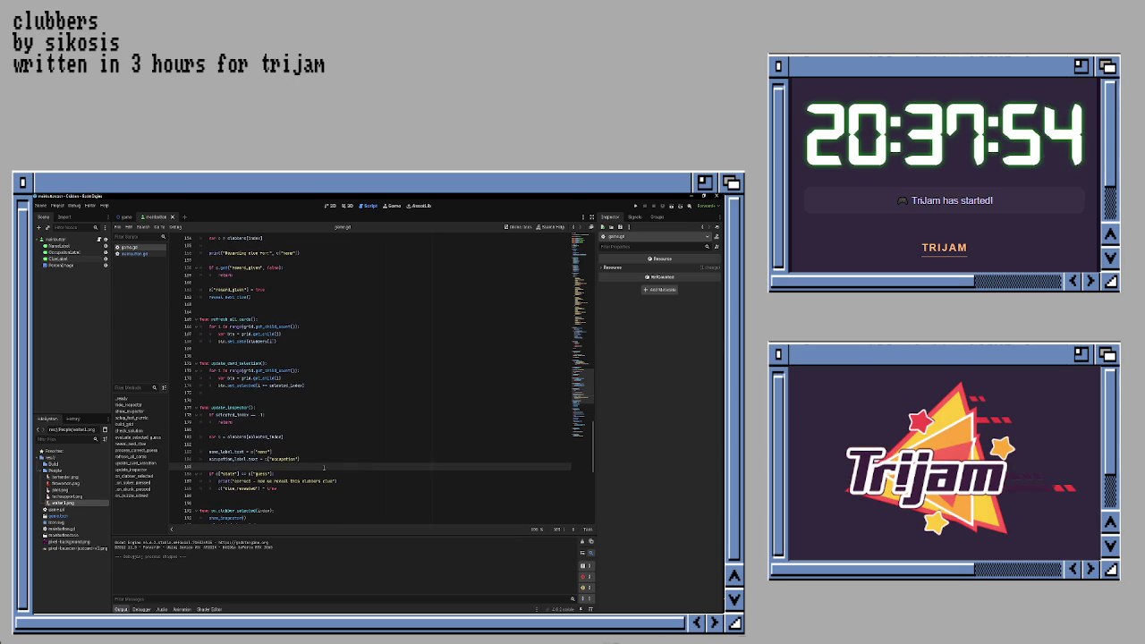
{"action": "key", "text": "Up"}
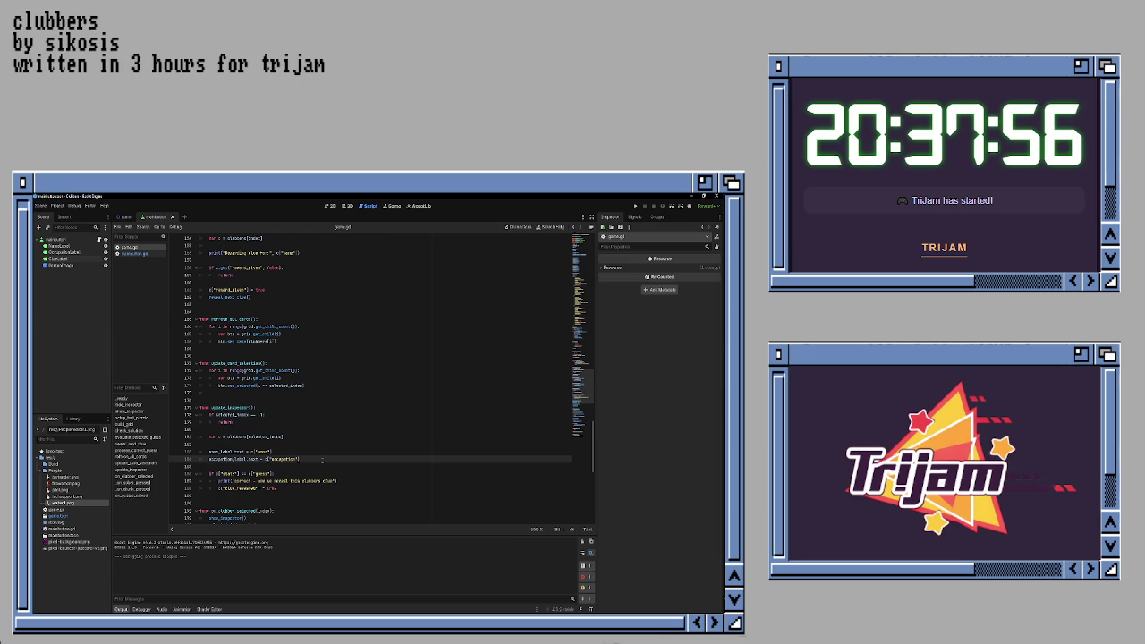
{"action": "key", "text": "Return"}
{"action": "type", "text": "de"}
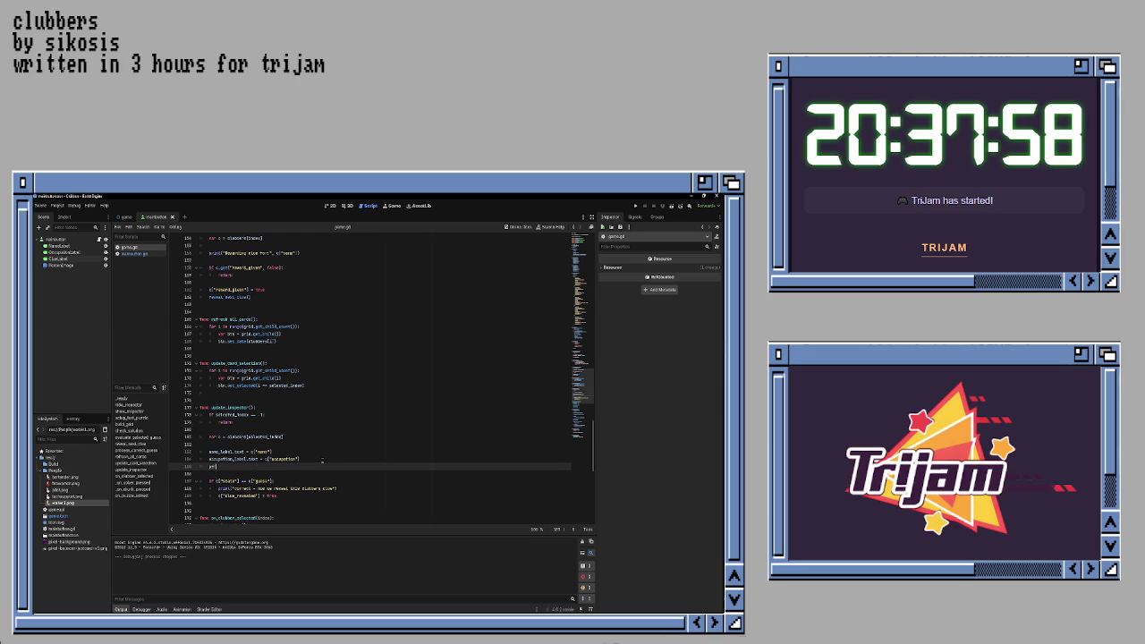
{"action": "type", "text": "r"}
{"action": "key", "text": "Return"}
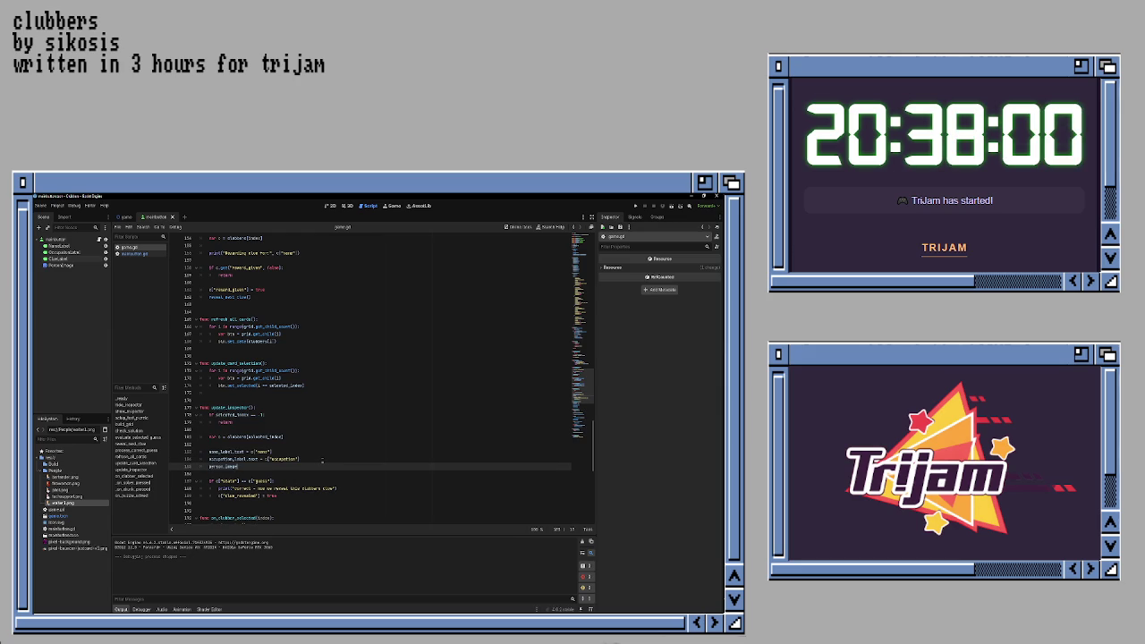
- Open clubber_button.gd and insert an empty line in it
{"action": "left_click", "coordinate": [133, 255]}
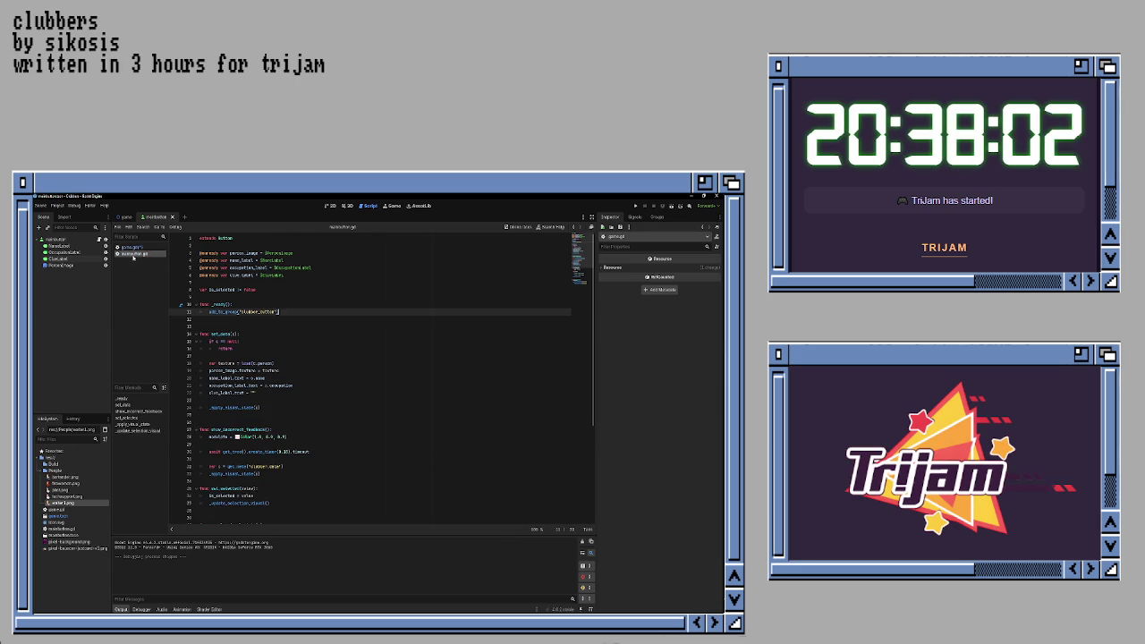
{"action": "scroll", "coordinate": [283, 352], "scroll_direction": "down", "scroll_amount": 3}
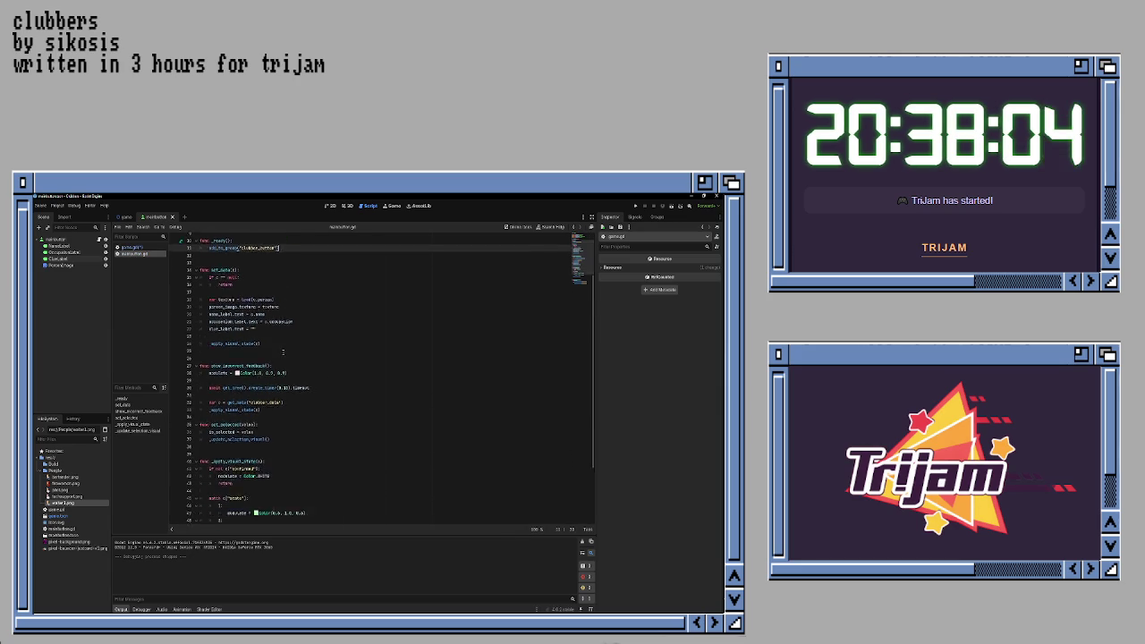
{"action": "scroll", "coordinate": [283, 352], "scroll_direction": "down", "scroll_amount": 3}
{"action": "scroll", "coordinate": [283, 352], "scroll_direction": "down", "scroll_amount": 2}
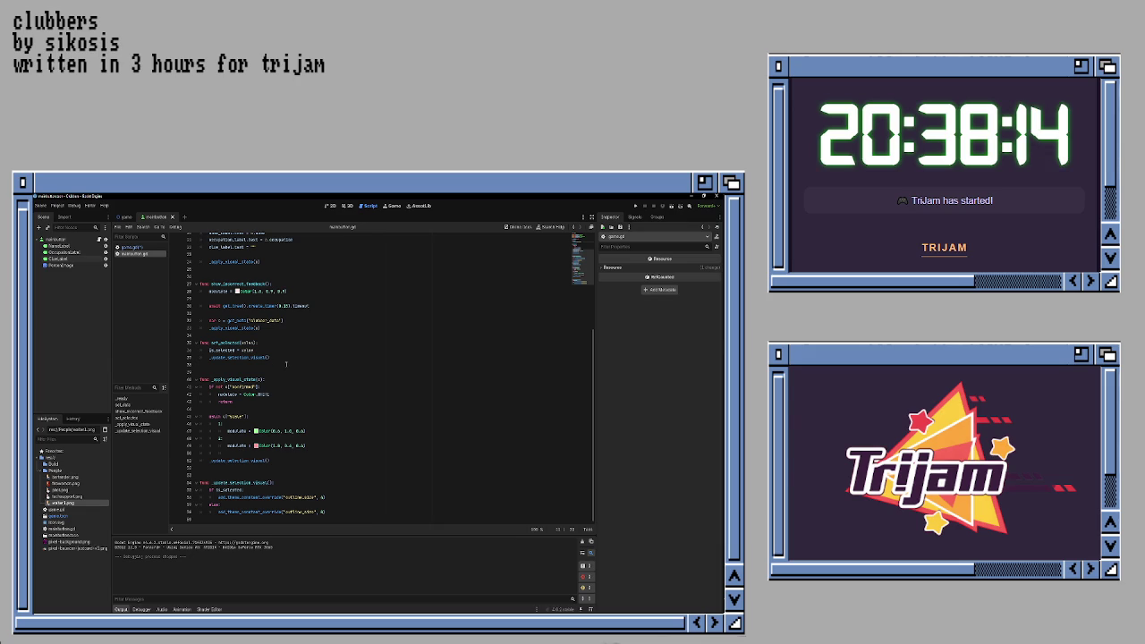
{"action": "left_click", "coordinate": [312, 334]}
{"action": "key", "text": "Return"}
- Select and copy the two texture-loading lines from set_data
{"action": "scroll", "coordinate": [304, 334], "scroll_direction": "up", "scroll_amount": 3}
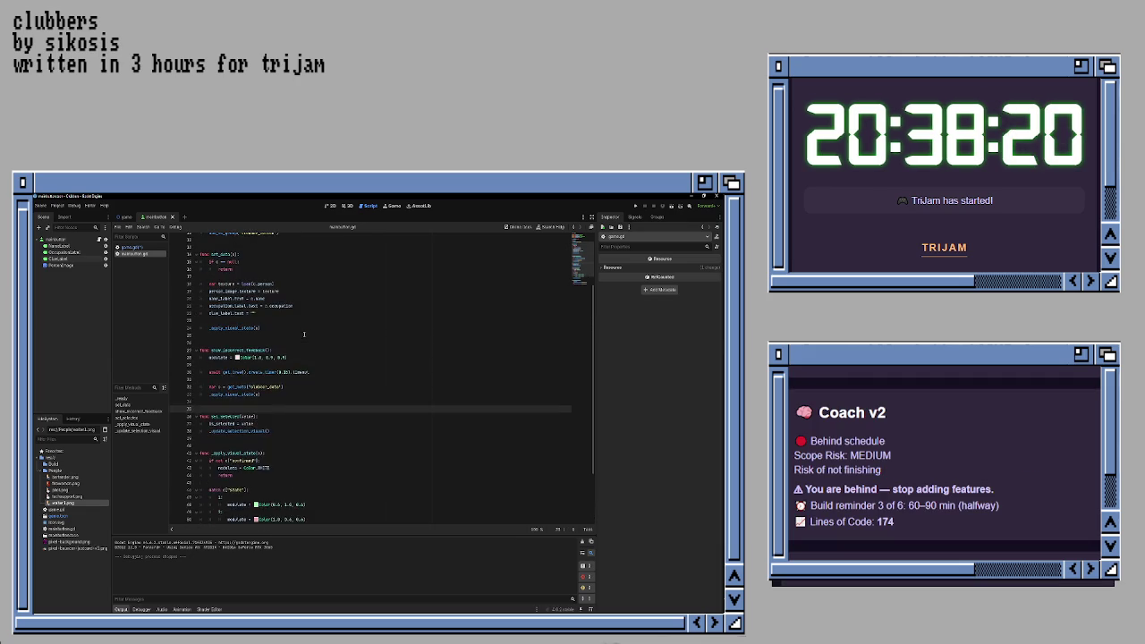
{"action": "scroll", "coordinate": [304, 335], "scroll_direction": "up", "scroll_amount": 2}
{"action": "left_click", "coordinate": [298, 348]}
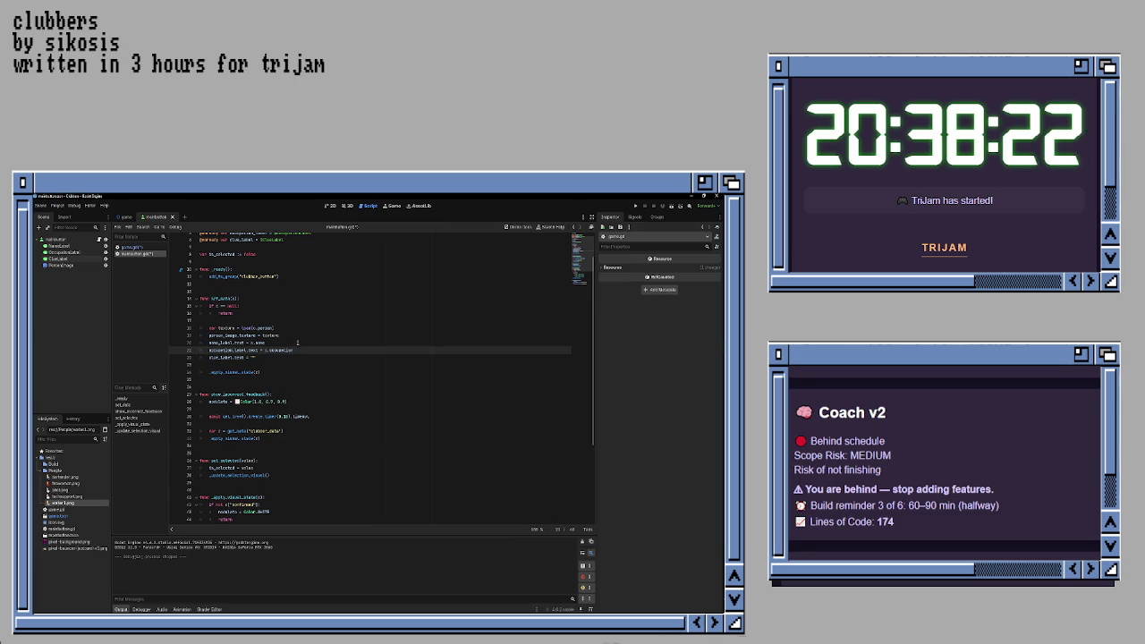
{"action": "left_click", "coordinate": [298, 327]}
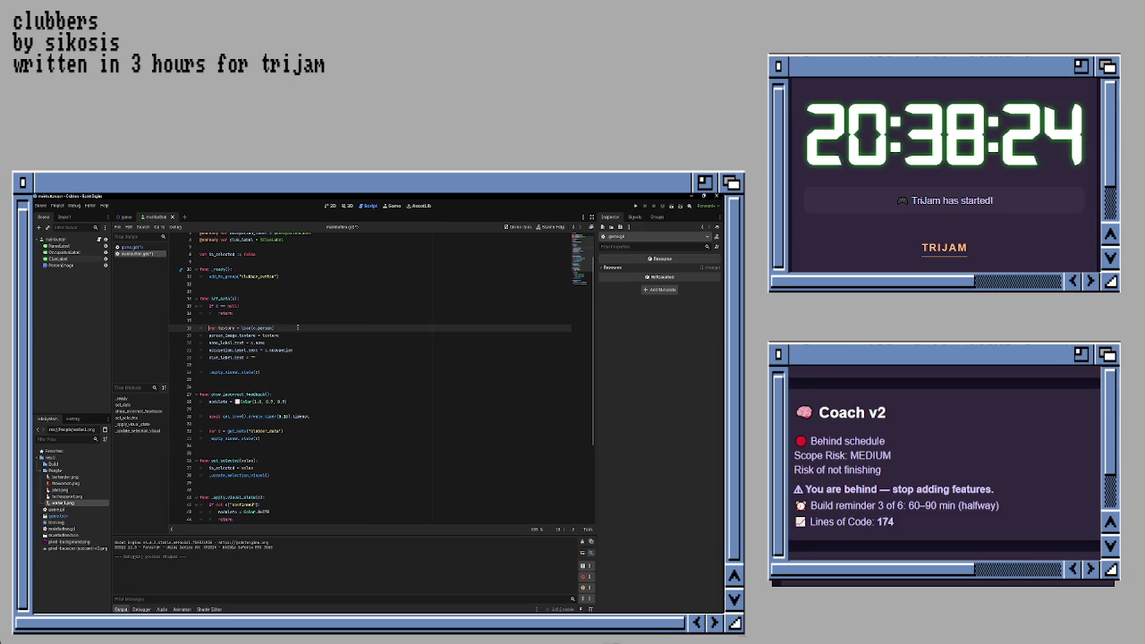
{"action": "key", "text": "shift+End"}
{"action": "key", "text": "shift+Down"}
{"action": "key", "text": "ctrl+c"}
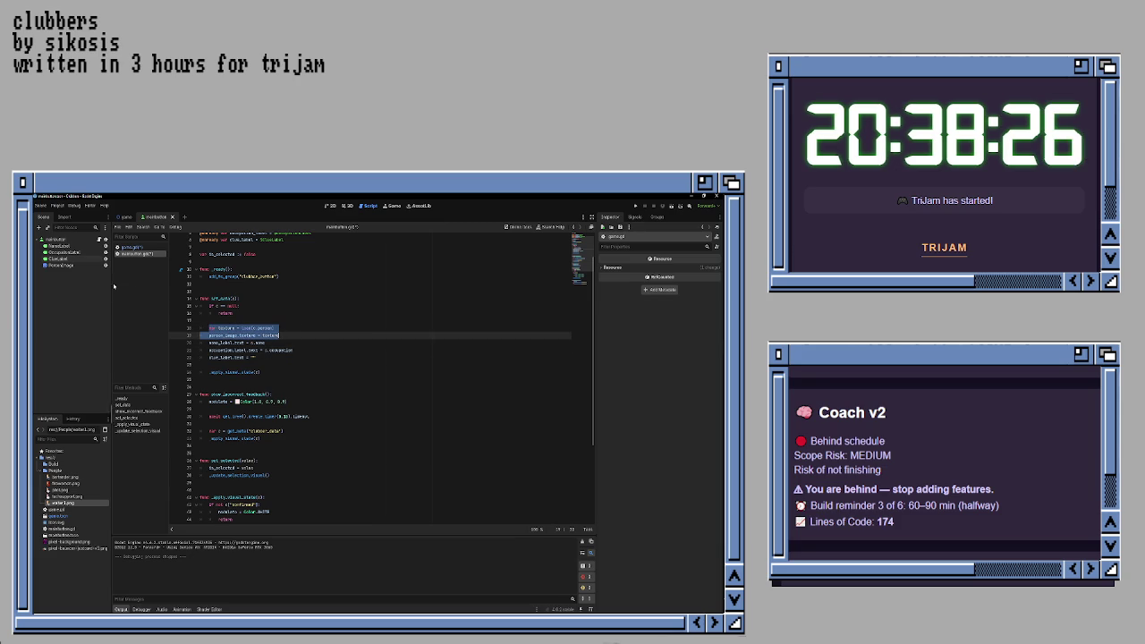
{"action": "key", "text": "ctrl+s"}
- Paste the texture-loading lines into update_inspector in game.gd
{"action": "left_click", "coordinate": [130, 247]}
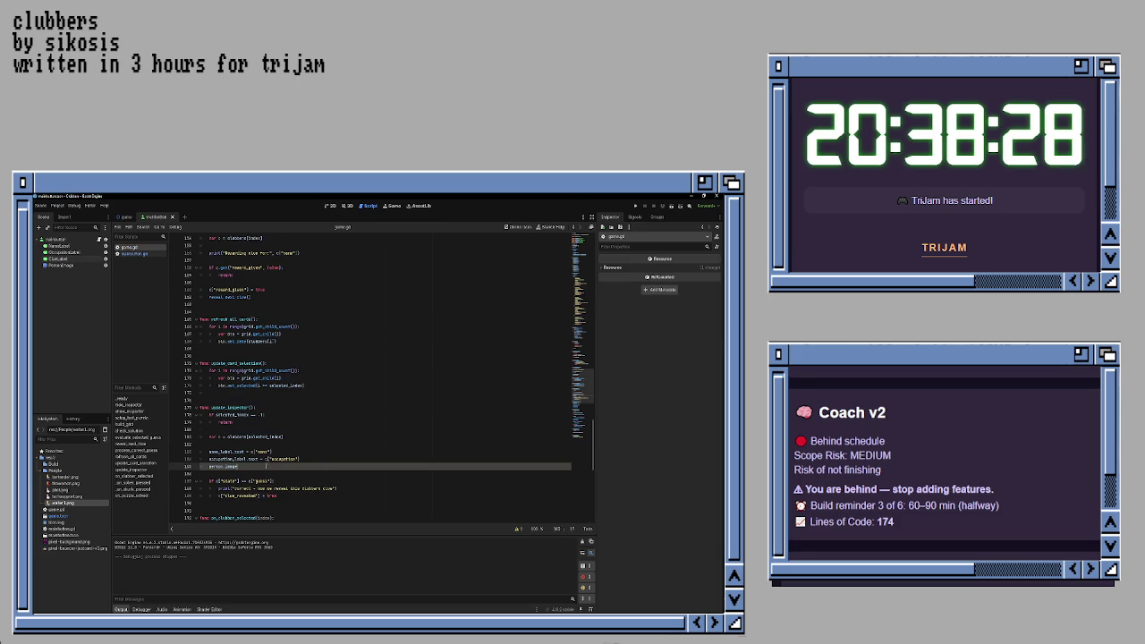
{"action": "key", "text": "ctrl+v"}
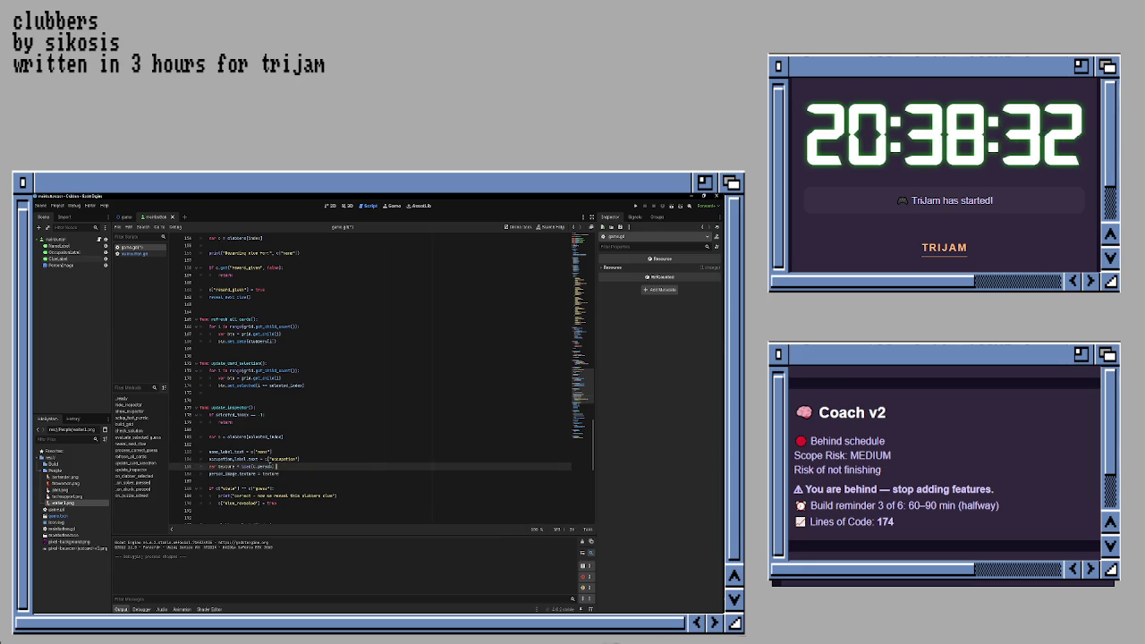
{"action": "left_click", "coordinate": [283, 459]}
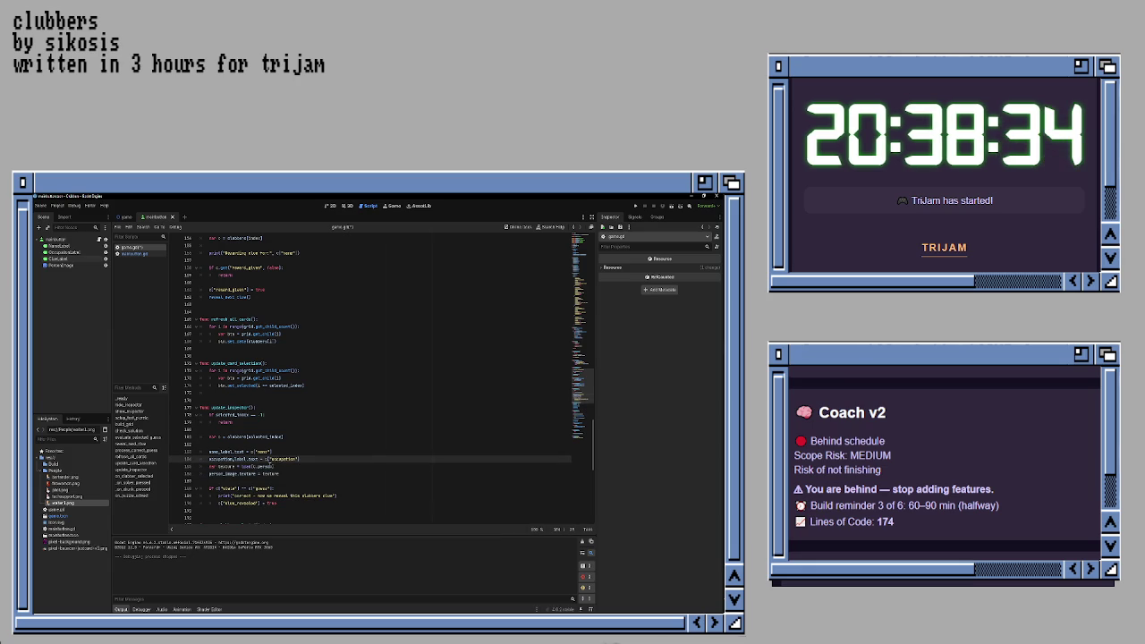
{"action": "left_click", "coordinate": [275, 466]}
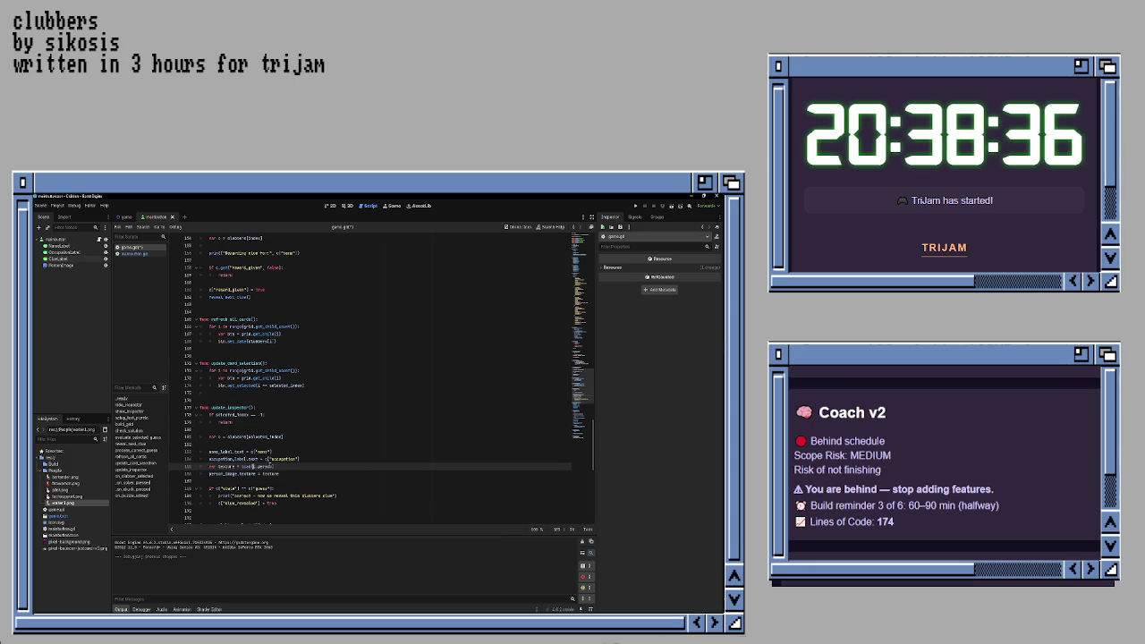
- Rework the load path with "res://people/" + and an assets/ folder, then save game.gd
{"action": "type", "text": "\"res://people/\" +"}
{"action": "key", "text": "BackSpace"}
{"action": "key", "text": "shift+Left"}
{"action": "key", "text": "shift+Left"}
{"action": "key", "text": "shift+Left"}
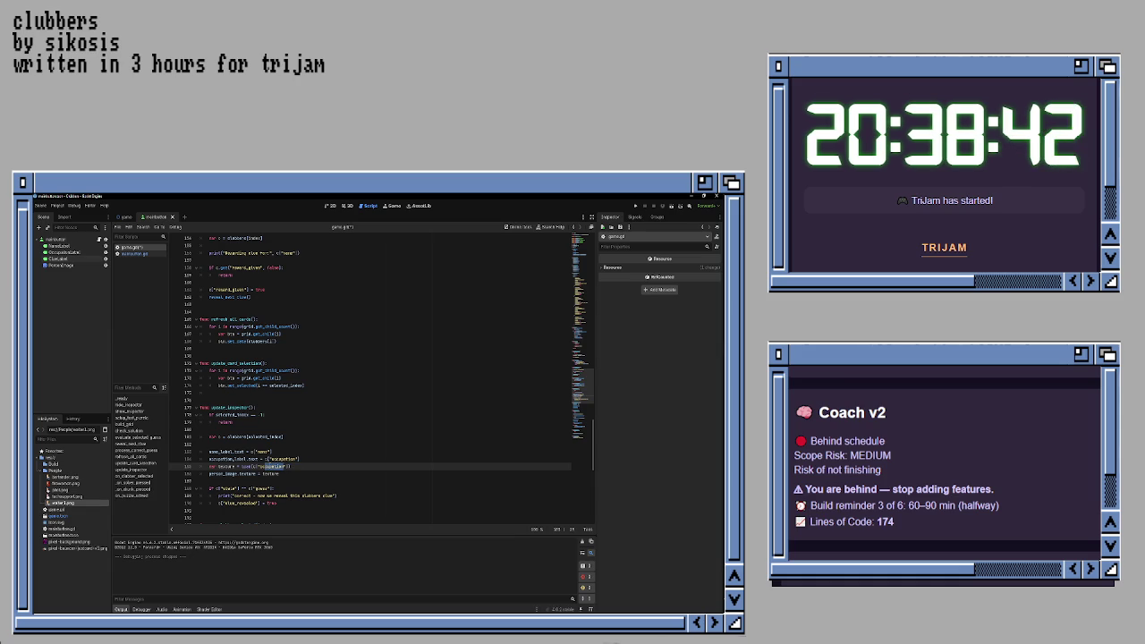
{"action": "key", "text": "Left"}
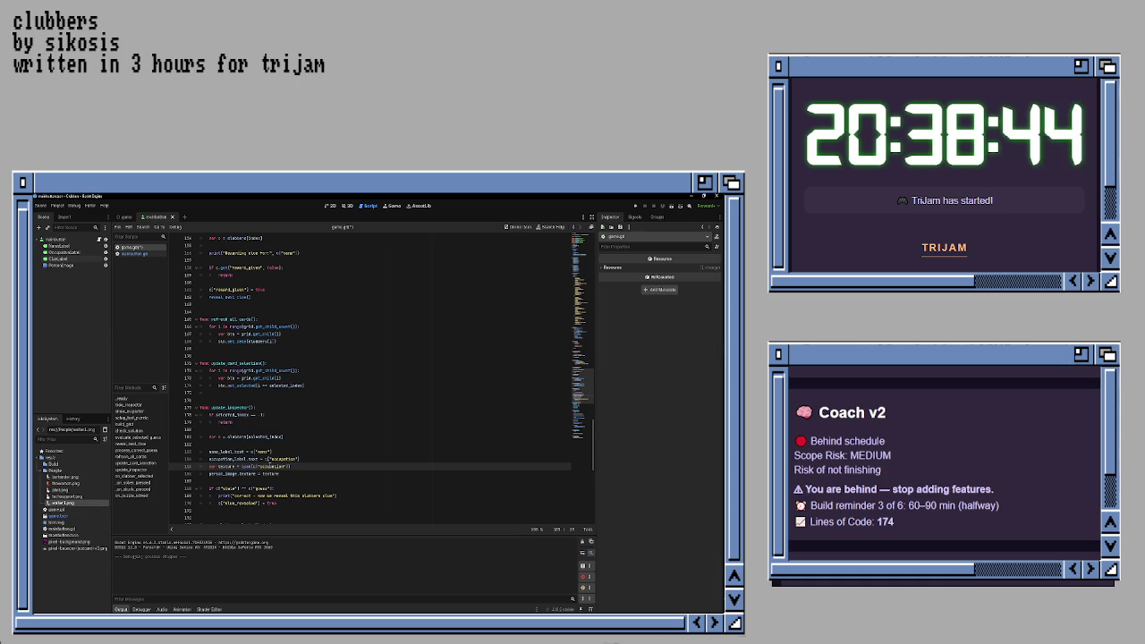
{"action": "type", "text": "assets/"}
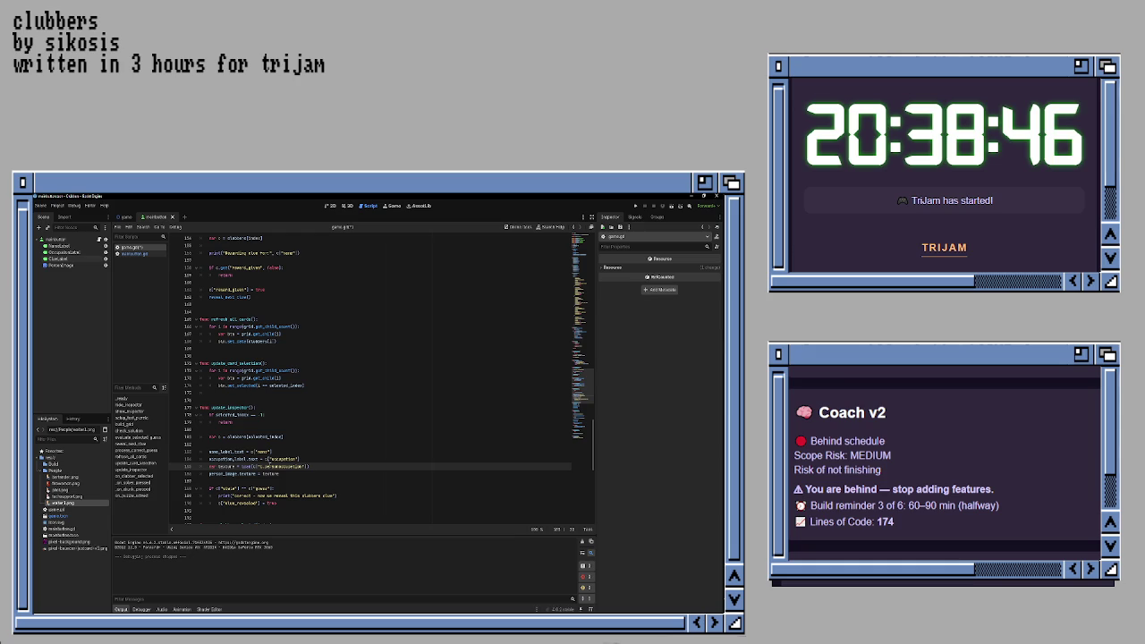
{"action": "key", "text": "BackSpace"}
{"action": "key", "text": "BackSpace"}
{"action": "key", "text": "BackSpace"}
{"action": "key", "text": "BackSpace"}
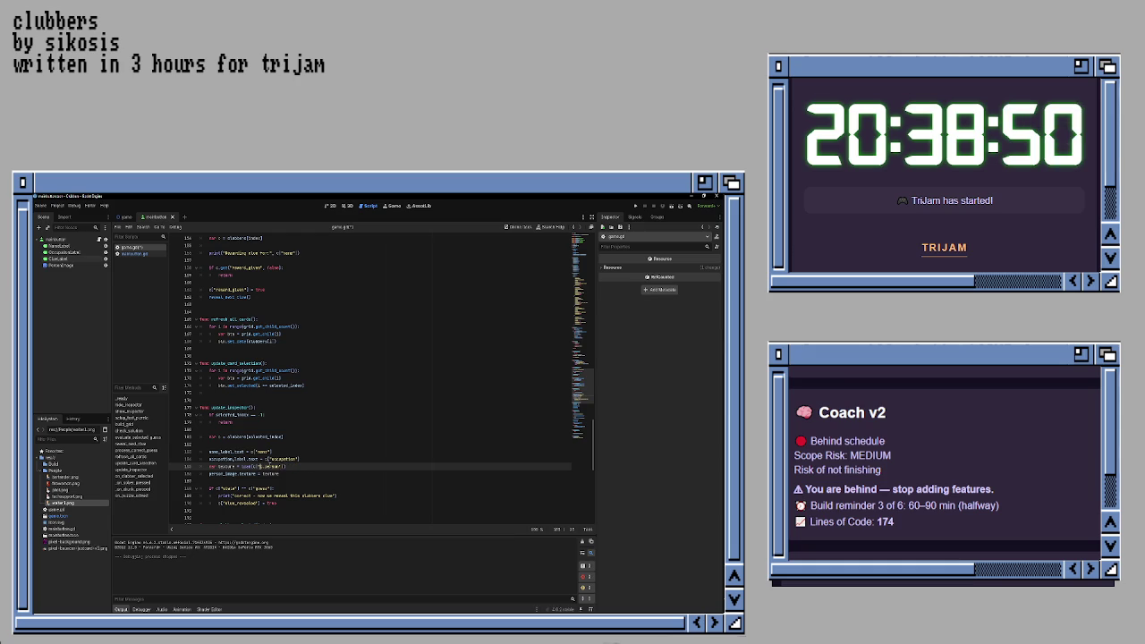
{"action": "key", "text": "BackSpace"}
{"action": "key", "text": "Down"}
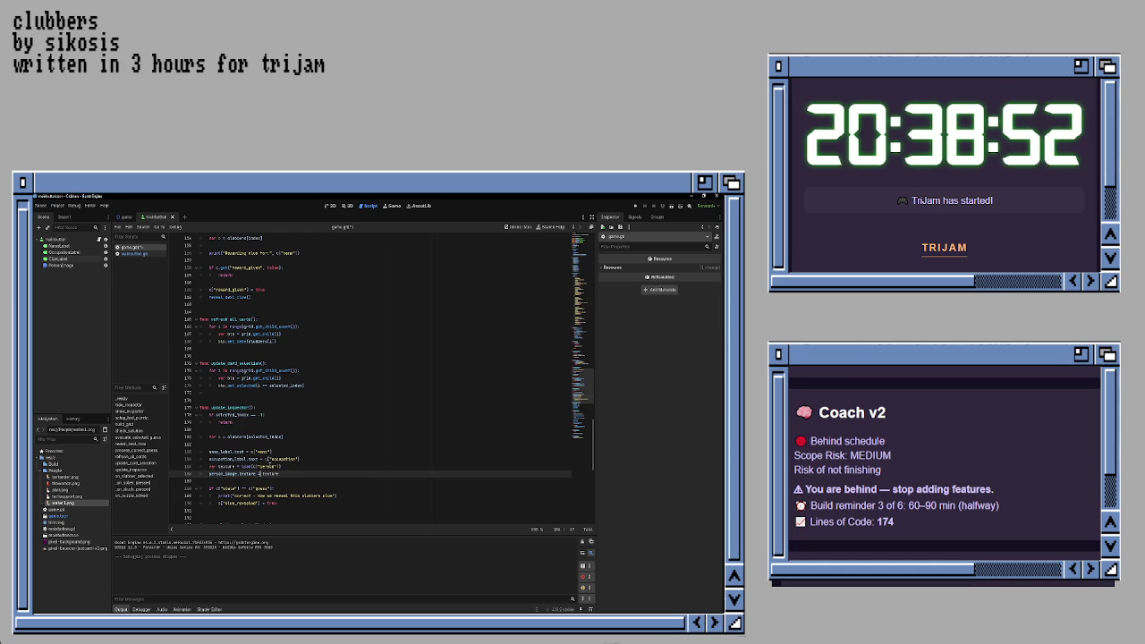
{"action": "key", "text": "ctrl+s"}
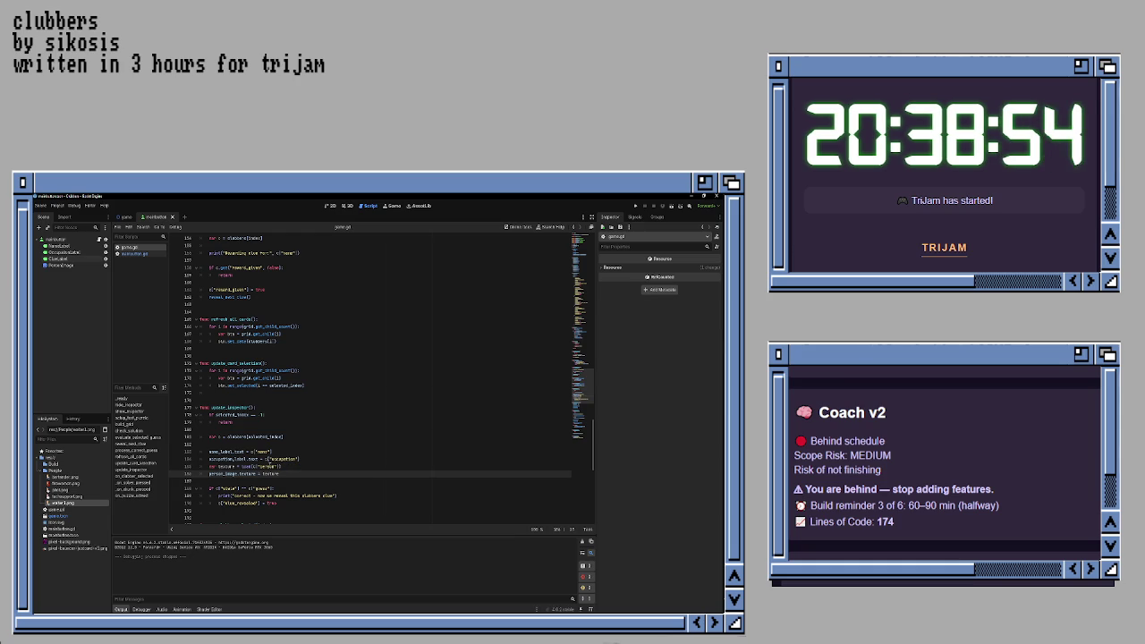
- Run the game and select the Chef and another clubber to check their ID portraits
{"action": "key", "text": "F5"}
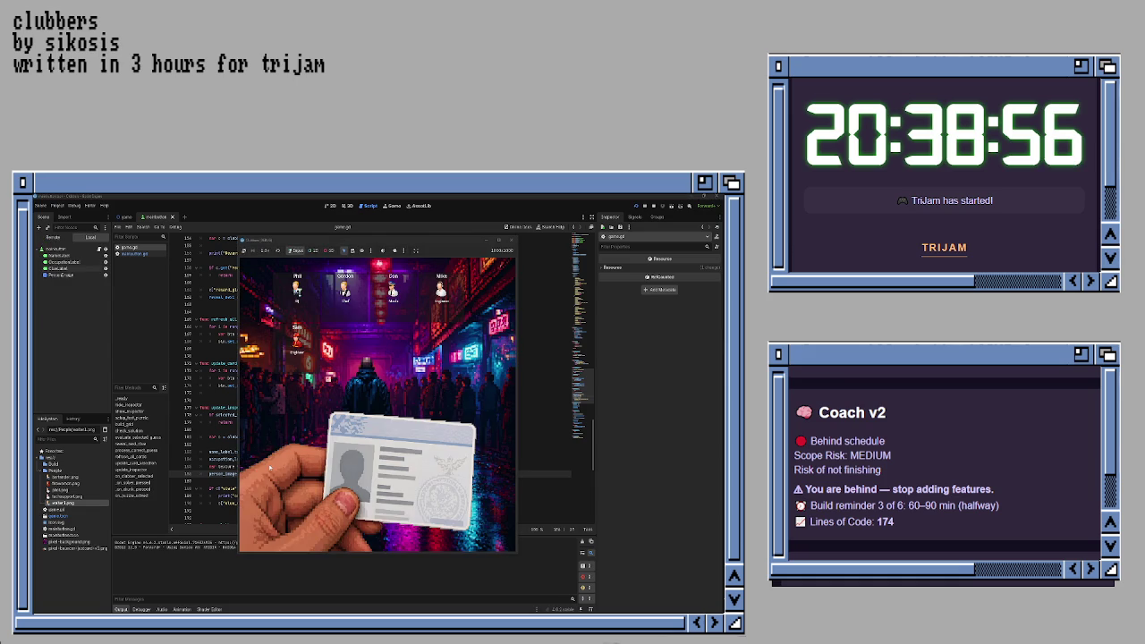
{"action": "left_click", "coordinate": [345, 291]}
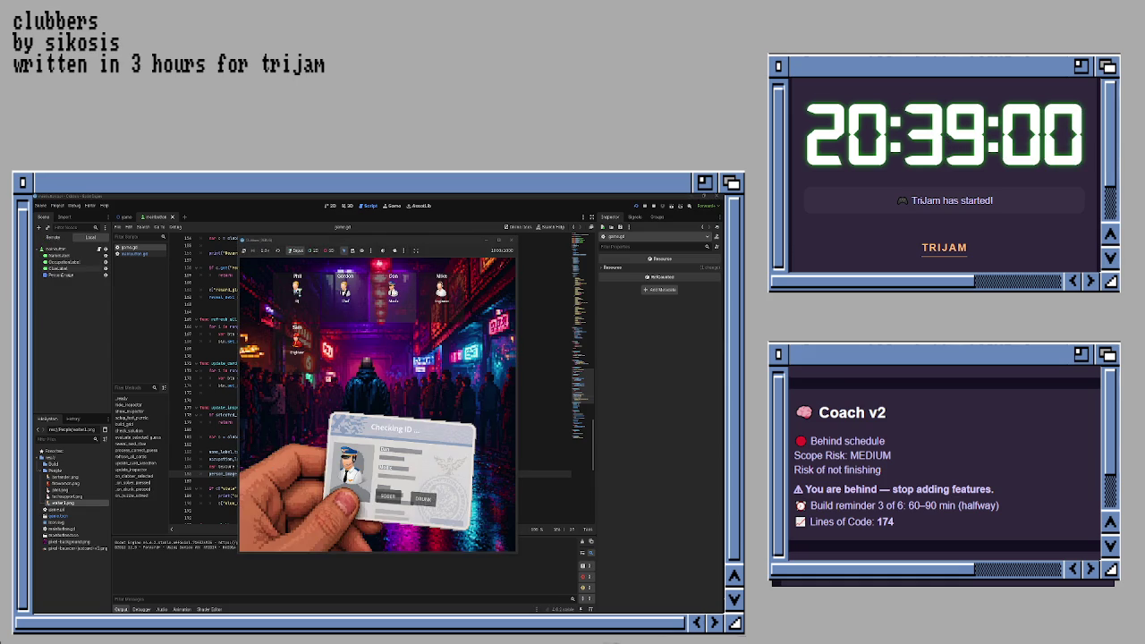
{"action": "left_click", "coordinate": [441, 291]}
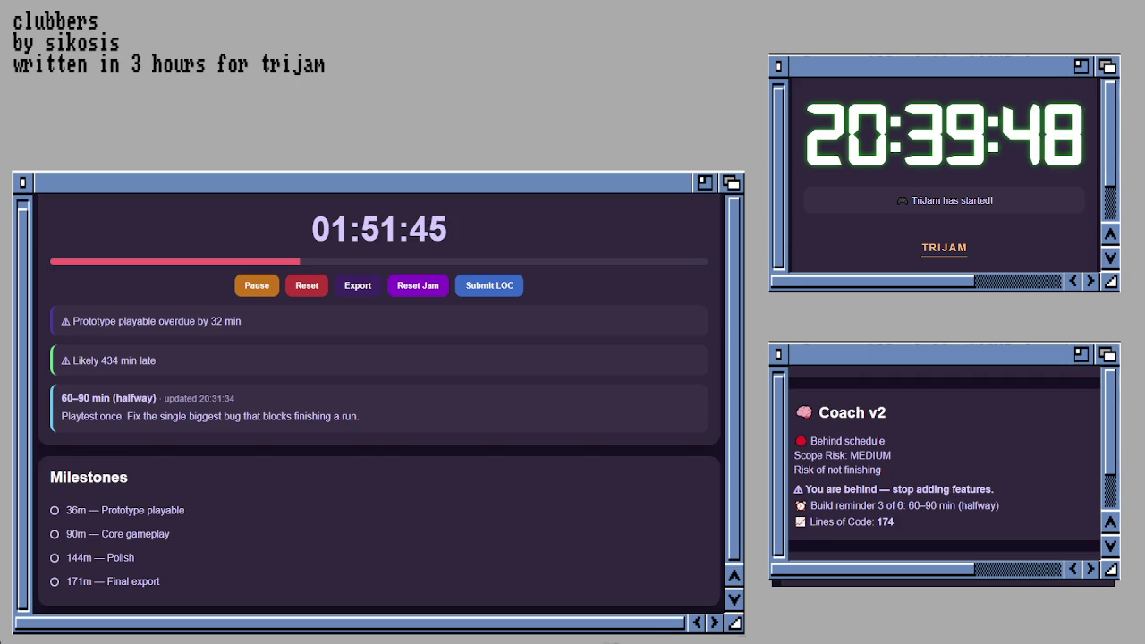
- Tick the '36m — Prototype playable' milestone as done in the Jam timer's Milestones list
{"action": "left_click", "coordinate": [102, 512]}
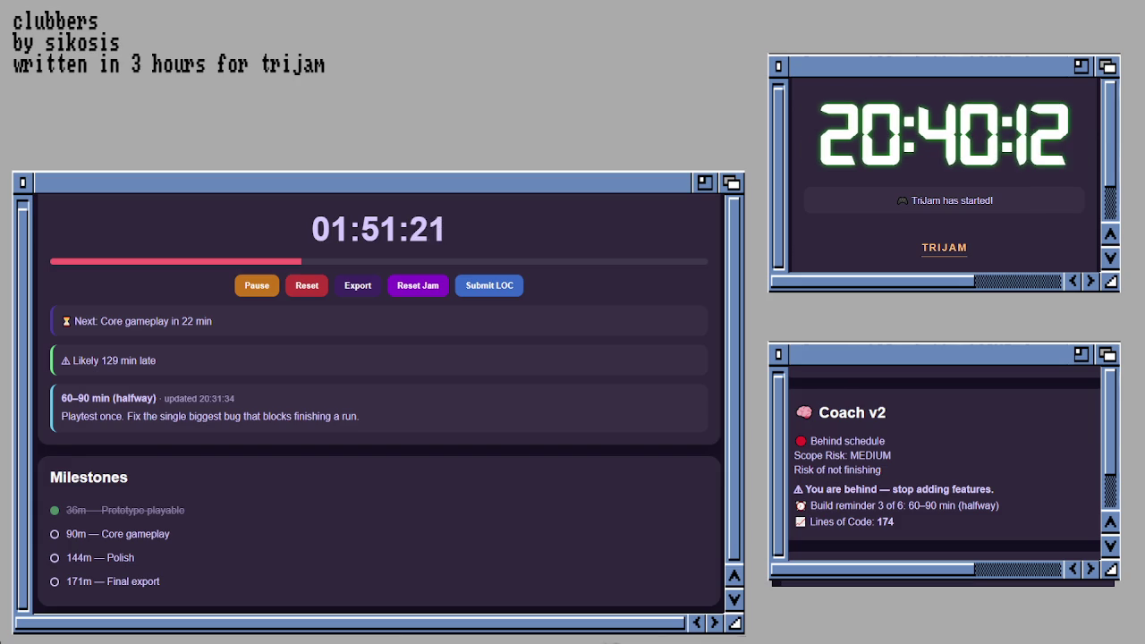
{"action": "scroll", "coordinate": [379, 403], "scroll_direction": "down", "scroll_amount": 5}
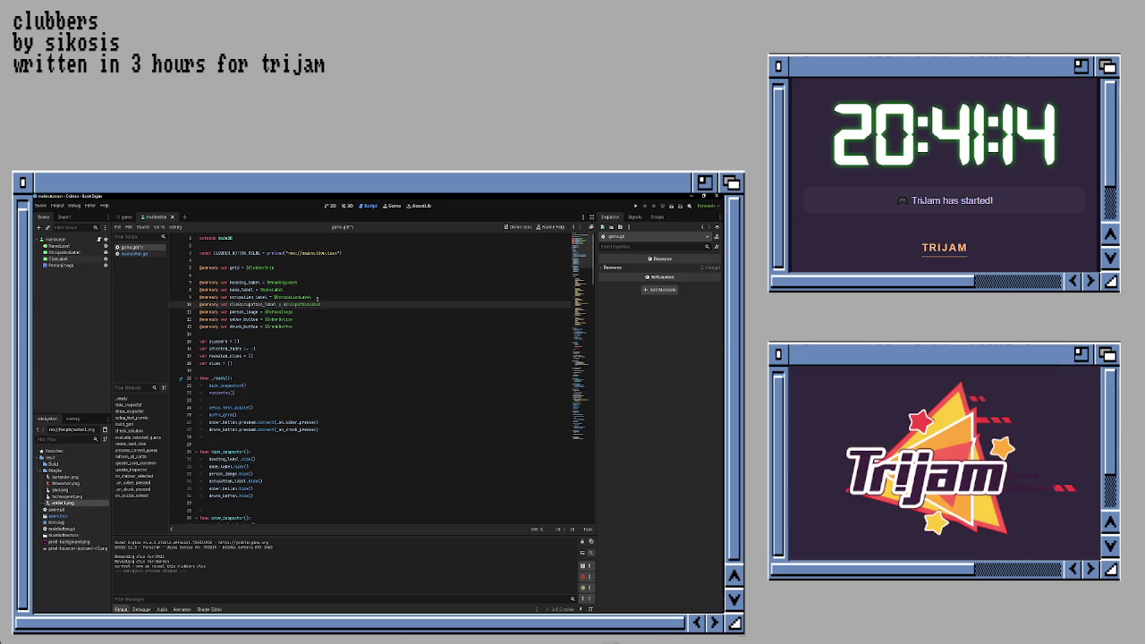
- Change line 10 to 'clue_label = $ClueLabel' and save game.gd
{"action": "key", "text": "Delete"}
{"action": "key", "text": "Delete"}
{"action": "key", "text": "Delete"}
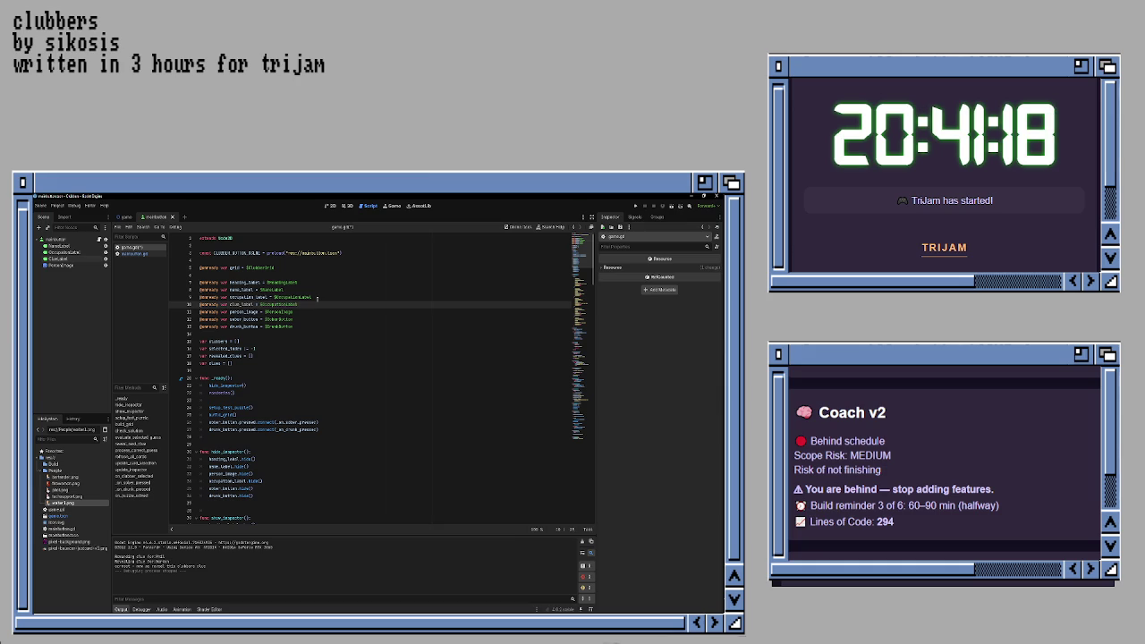
{"action": "type", "text": "Label"}
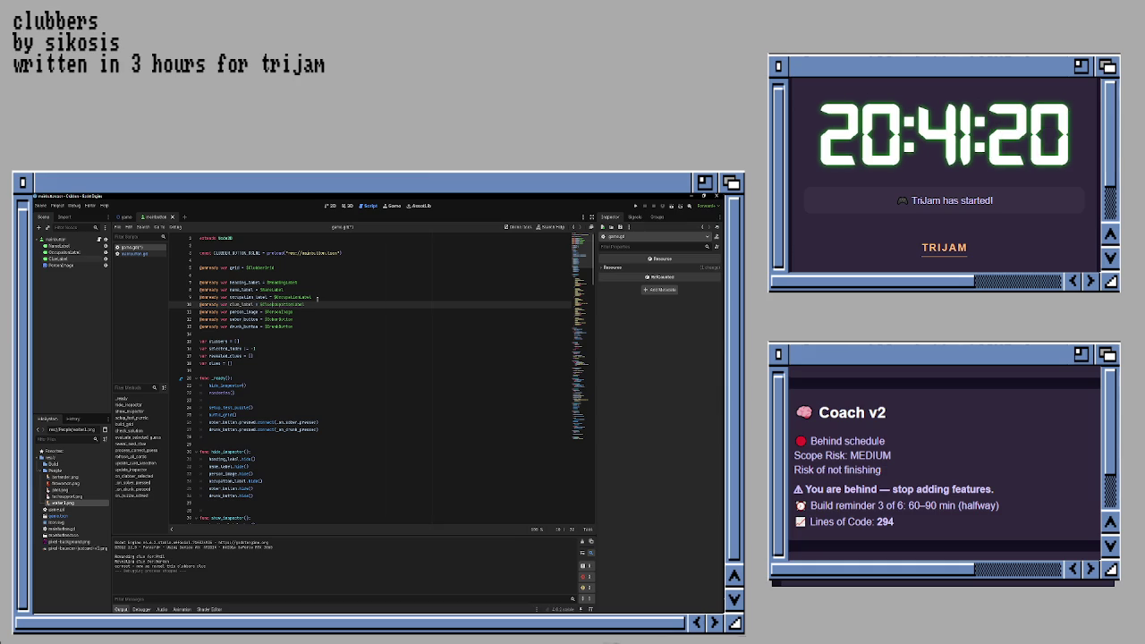
{"action": "key", "text": "Delete"}
{"action": "key", "text": "Delete"}
{"action": "key", "text": "Delete"}
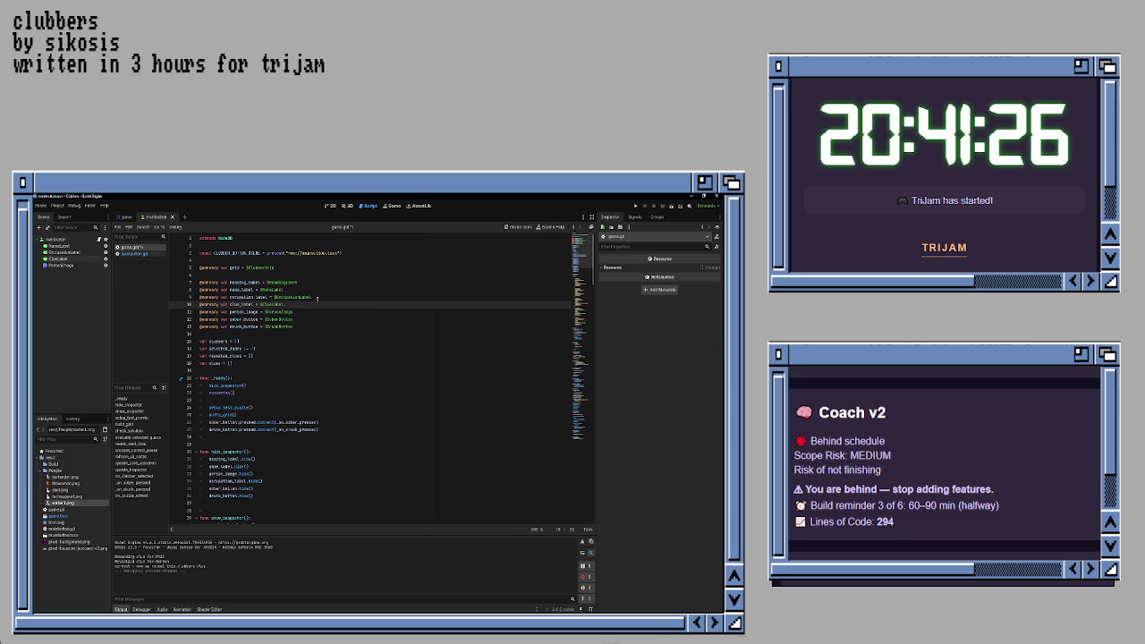
{"action": "left_click", "coordinate": [311, 306]}
{"action": "key", "text": "ctrl+s"}
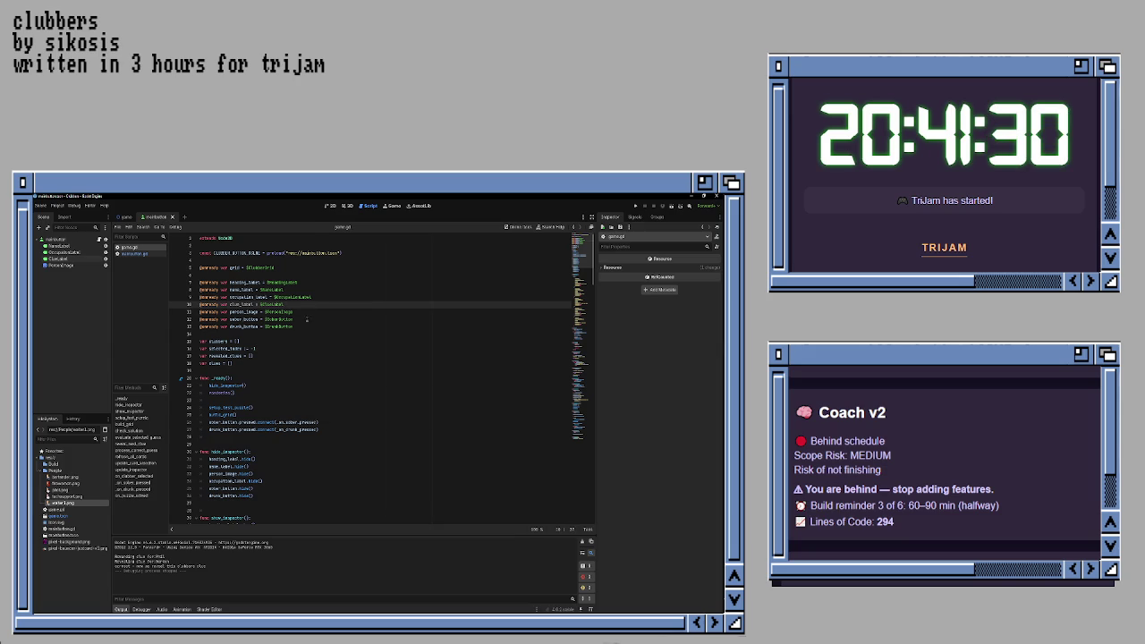
- Run the game, pick Phil to view his ID card, then return to the script
{"action": "left_click", "coordinate": [306, 326]}
{"action": "left_click", "coordinate": [304, 348]}
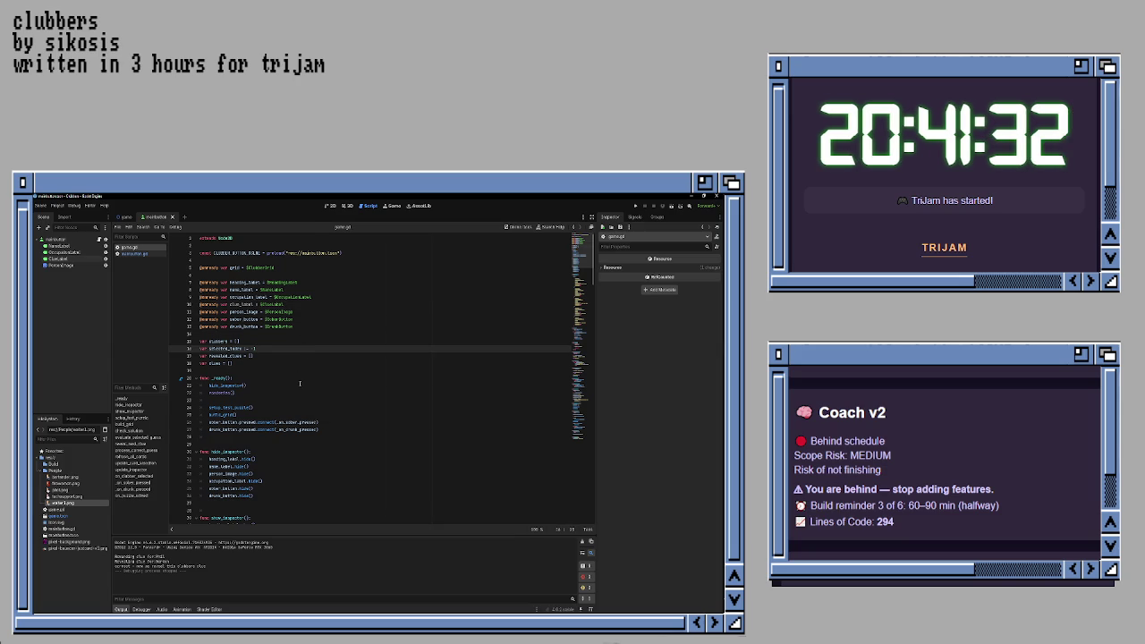
{"action": "key", "text": "F5"}
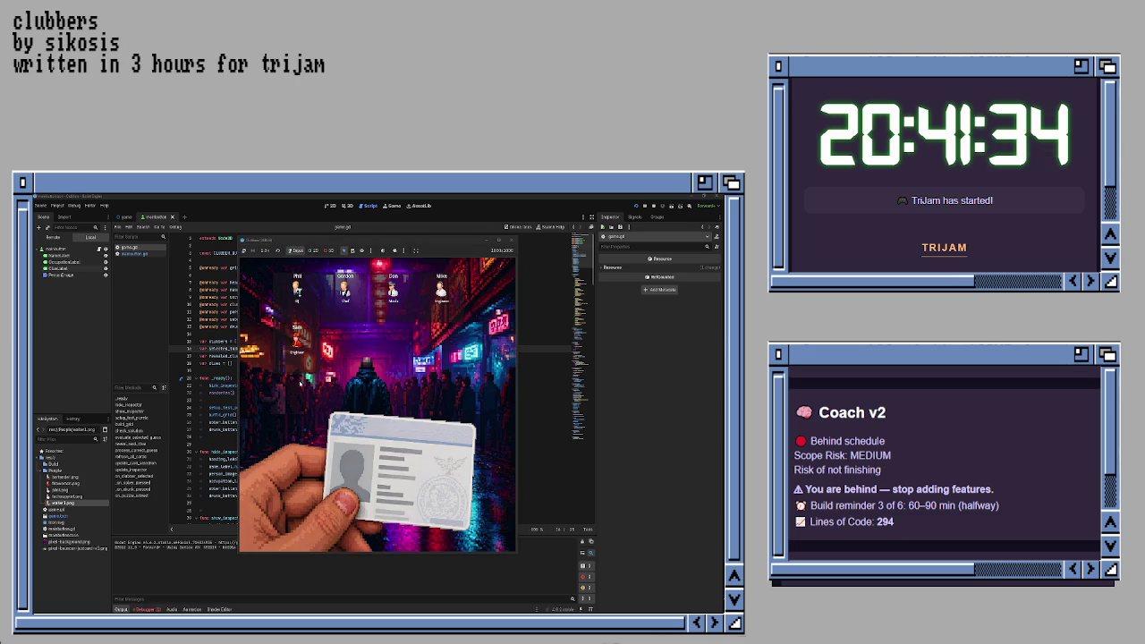
{"action": "left_click", "coordinate": [306, 303]}
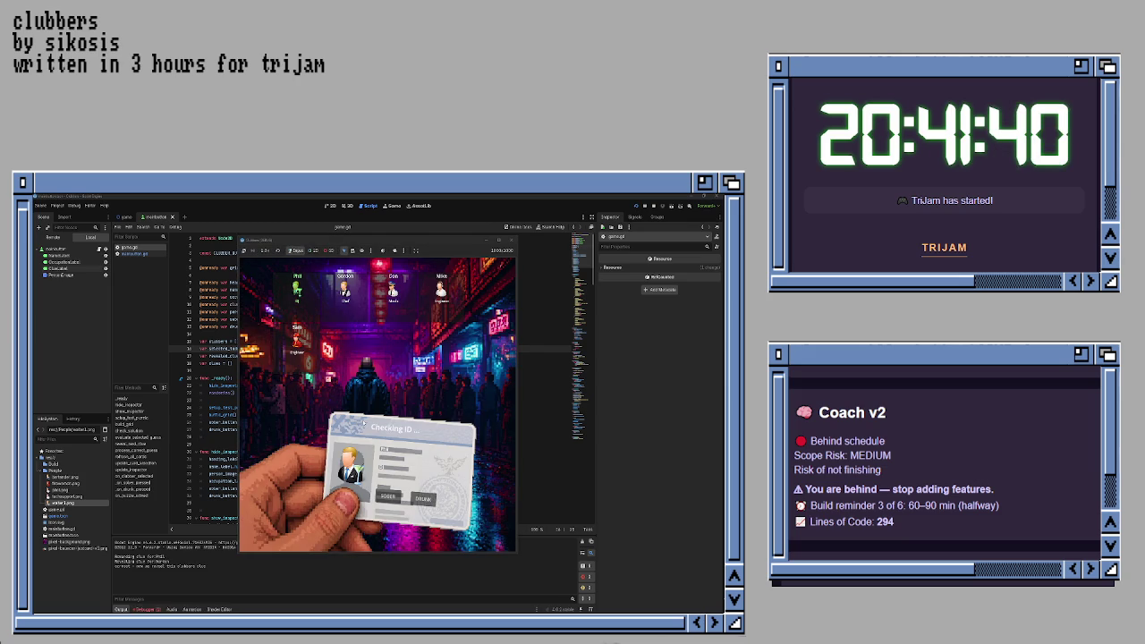
{"action": "left_click", "coordinate": [340, 331]}
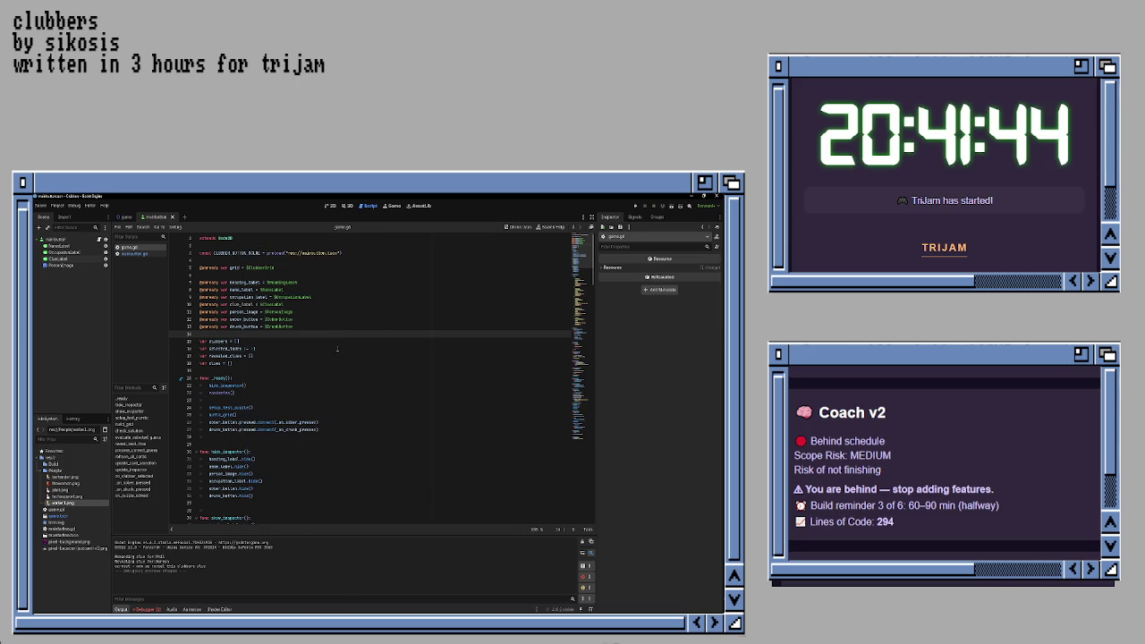
- Open a blank line at the end of _ready, after the drunk_button connect call
{"action": "scroll", "coordinate": [337, 347], "scroll_direction": "down", "scroll_amount": 10}
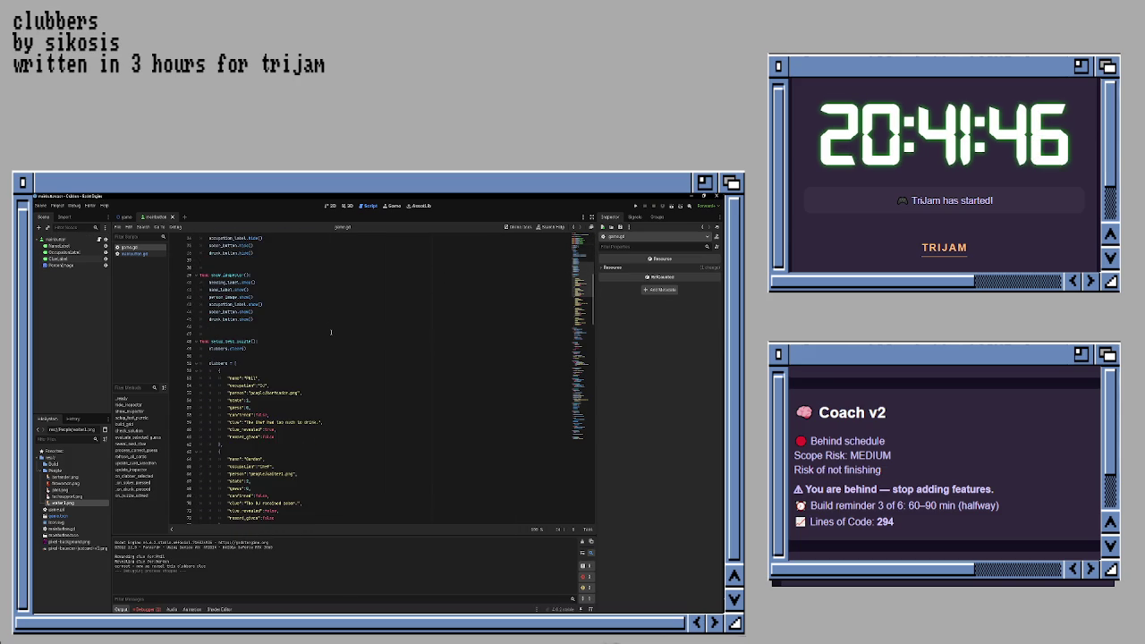
{"action": "scroll", "coordinate": [331, 332], "scroll_direction": "up", "scroll_amount": 6}
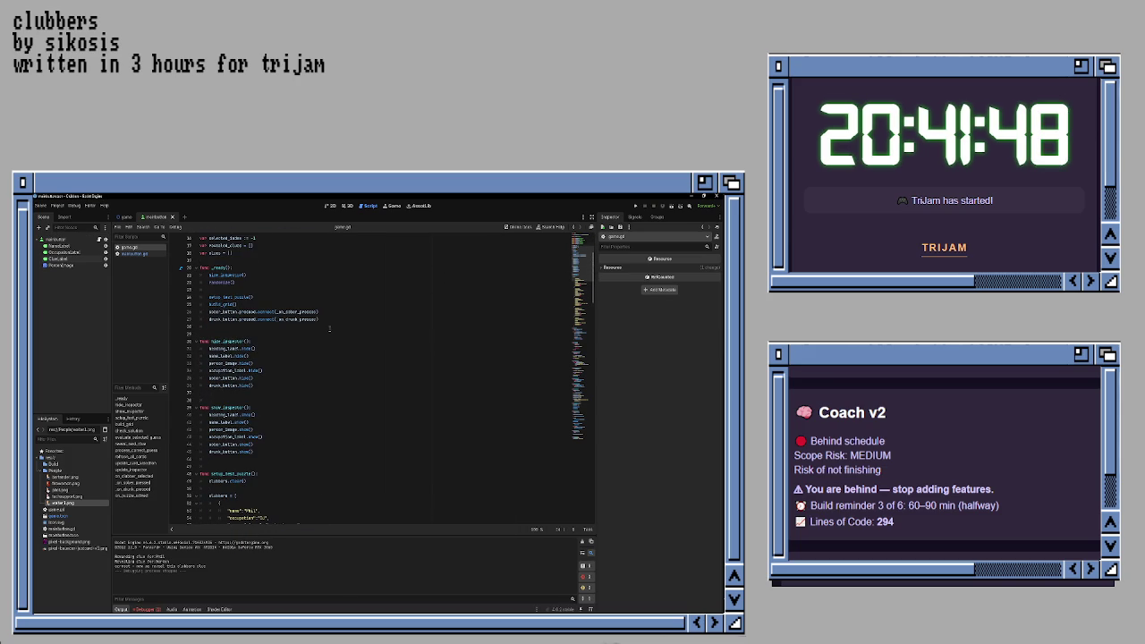
{"action": "scroll", "coordinate": [329, 328], "scroll_direction": "down", "scroll_amount": 3}
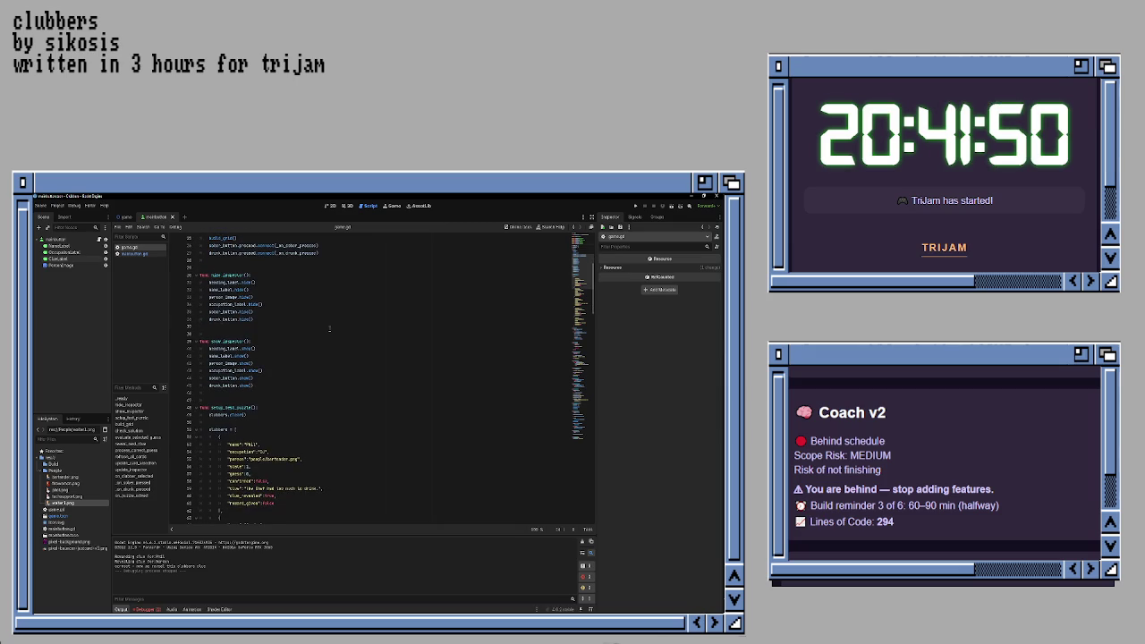
{"action": "scroll", "coordinate": [329, 328], "scroll_direction": "up", "scroll_amount": 3}
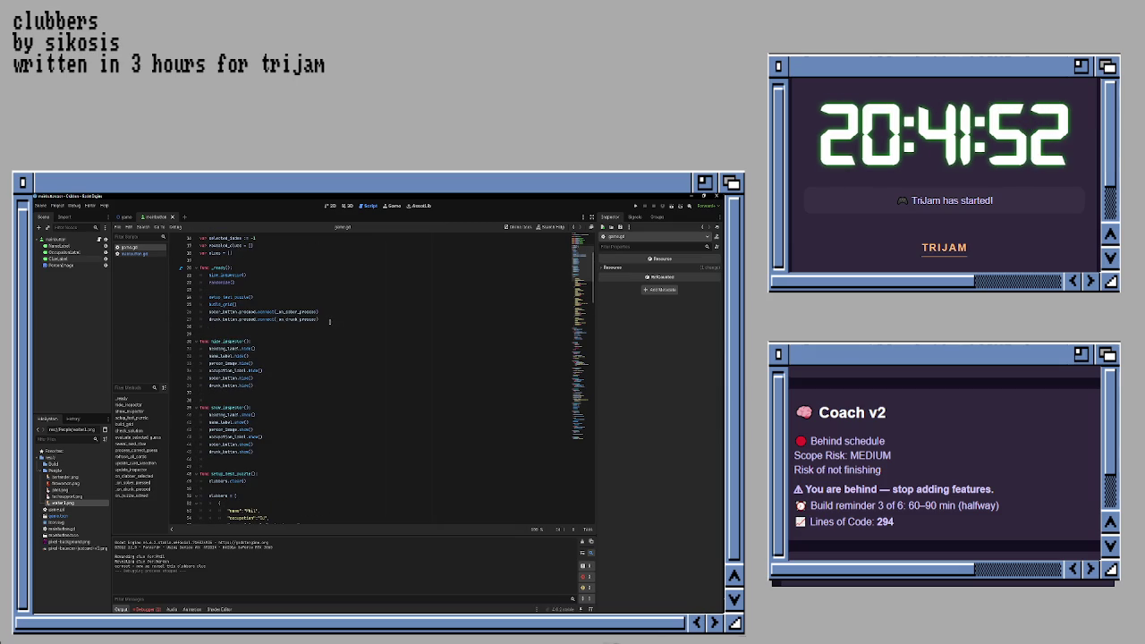
{"action": "left_click", "coordinate": [332, 290]}
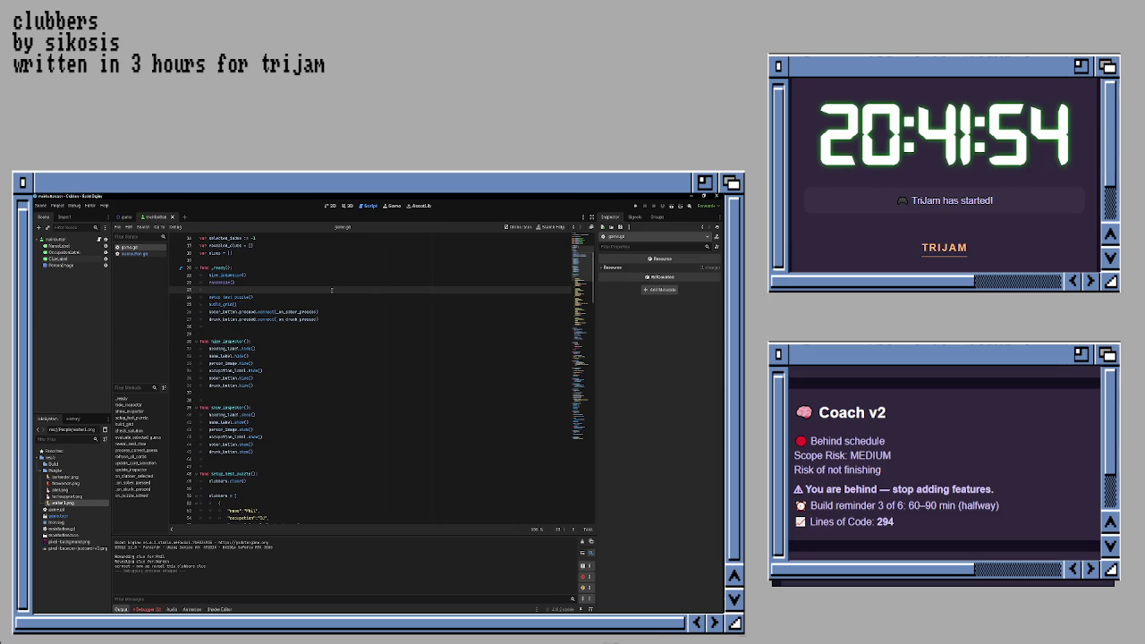
{"action": "key", "text": "Down"}
{"action": "key", "text": "Down"}
{"action": "key", "text": "Down"}
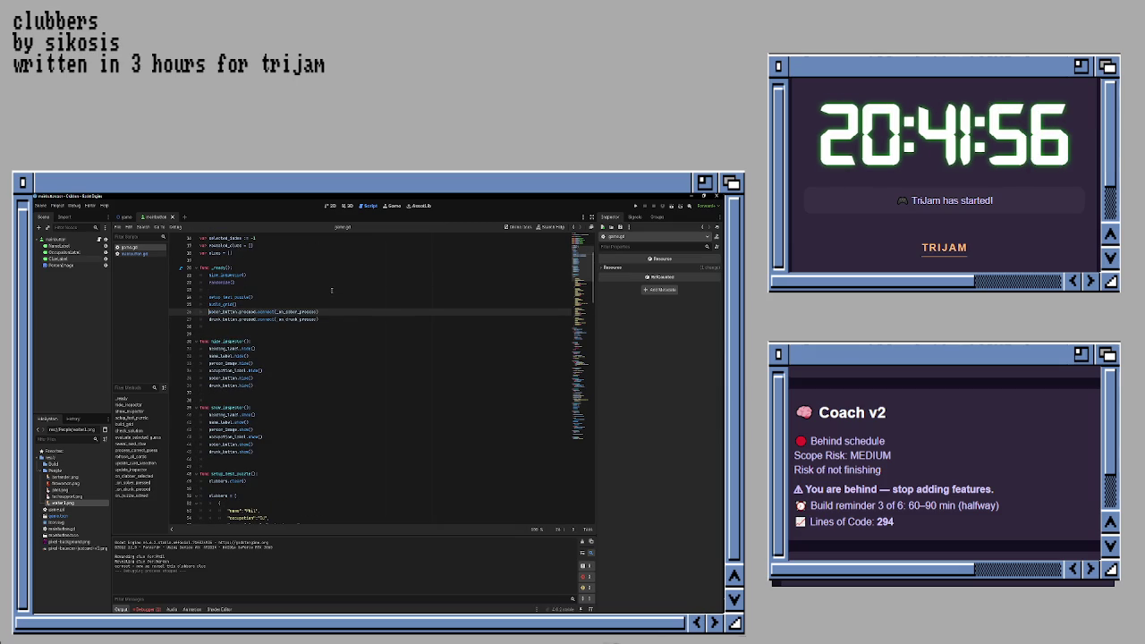
{"action": "key", "text": "End"}
{"action": "key", "text": "Return"}
{"action": "key", "text": "Return"}
{"action": "key", "text": "Return"}
{"action": "key", "text": "Return"}
{"action": "key", "text": "Up"}
{"action": "key", "text": "Up"}
{"action": "key", "text": "Up"}
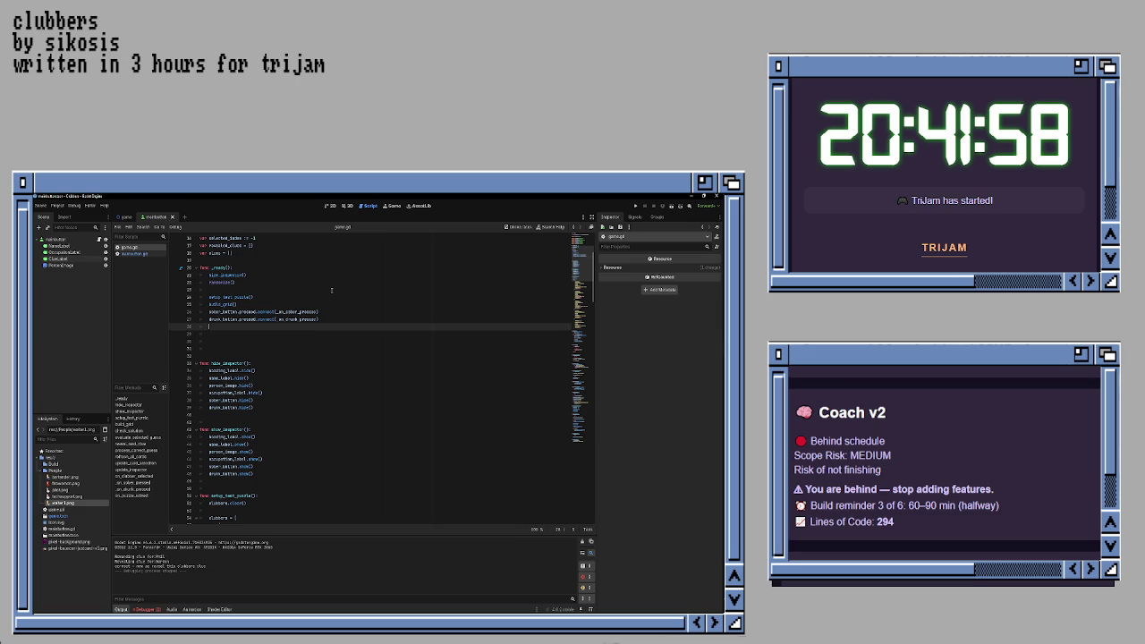
- Add 'revealed_clues[0] = true' there and run the game, which hits an invalid-assignment error
{"action": "type", "text": "rev"}
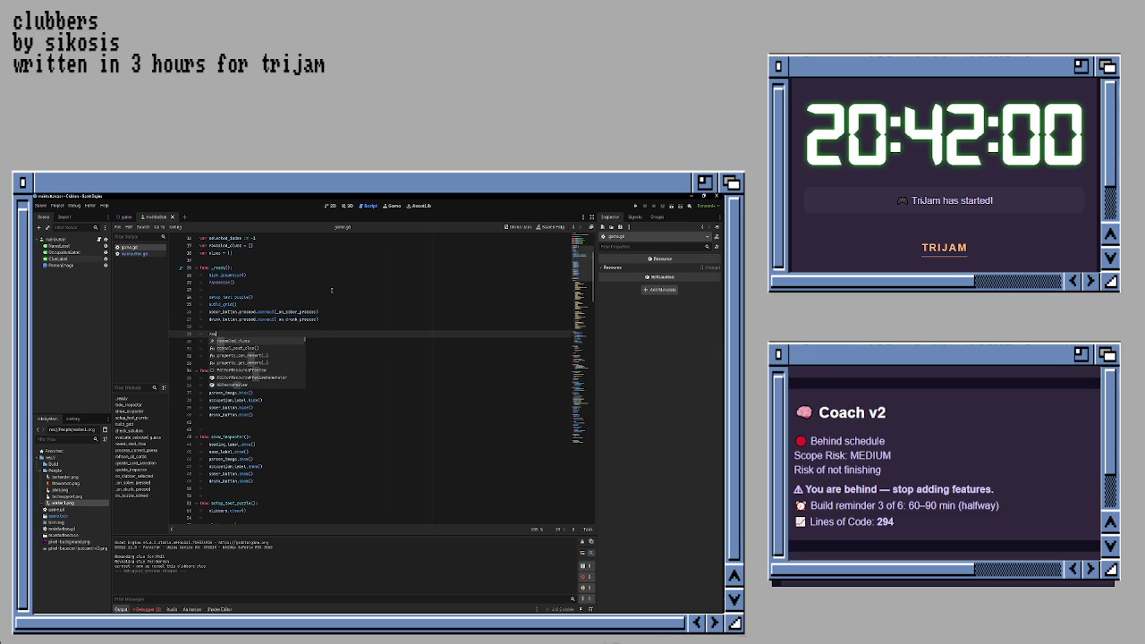
{"action": "key", "text": "Return"}
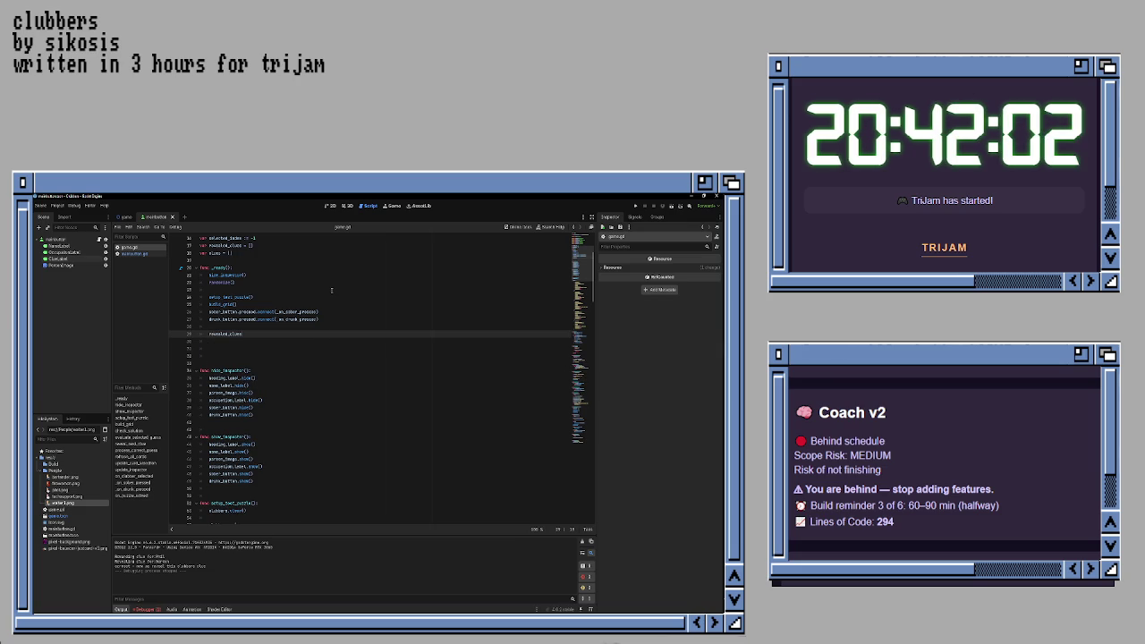
{"action": "type", "text": "[0] "}
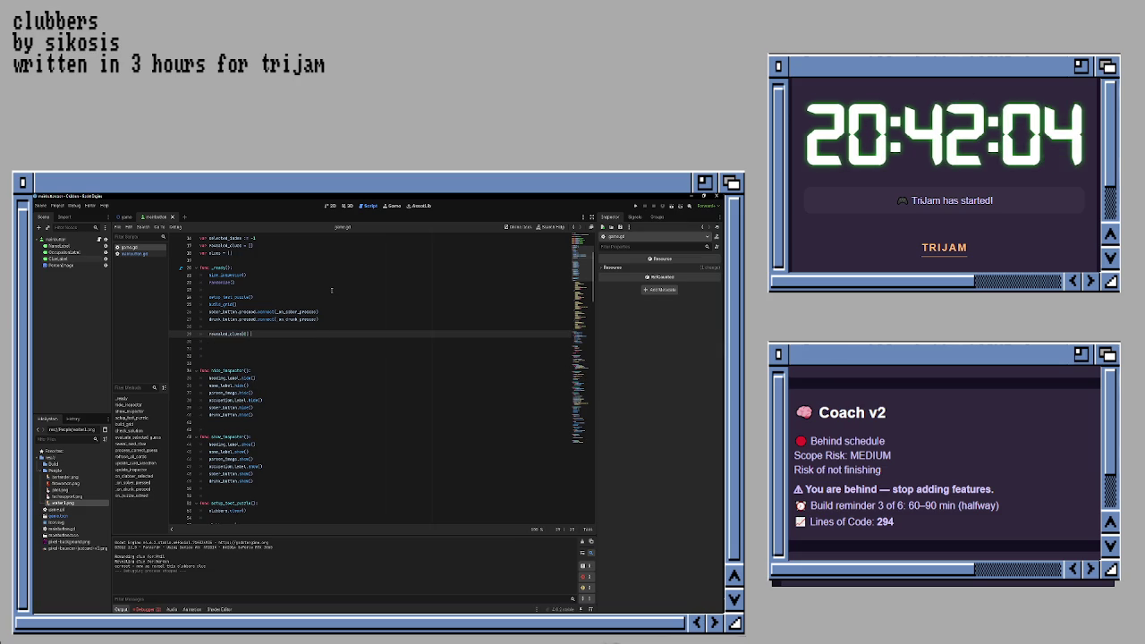
{"action": "type", "text": "= tr"}
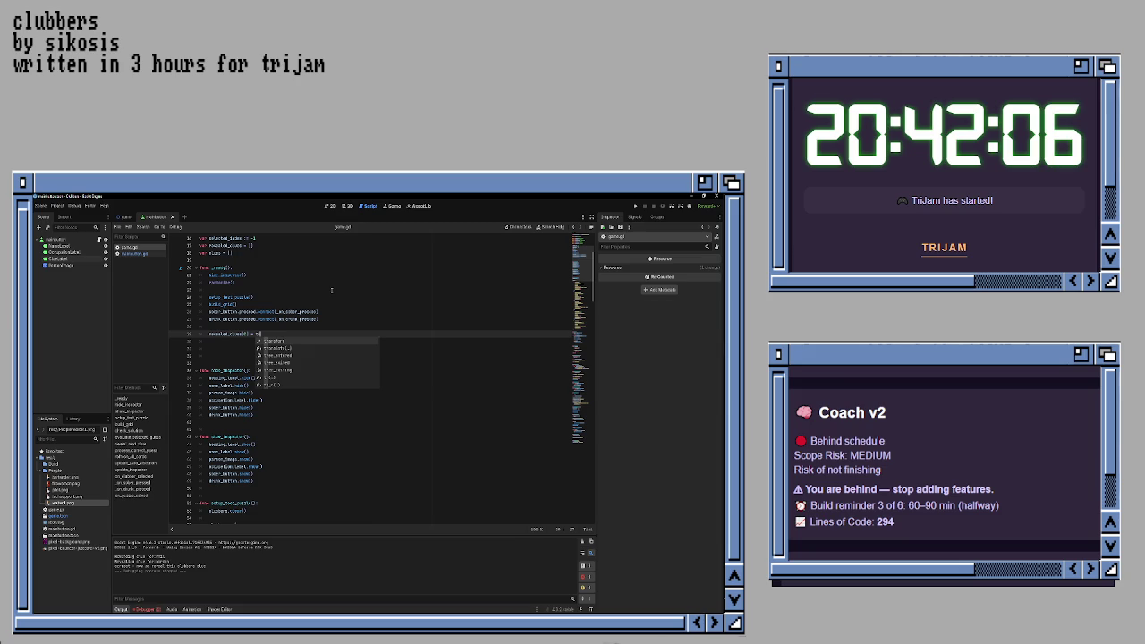
{"action": "type", "text": "ue"}
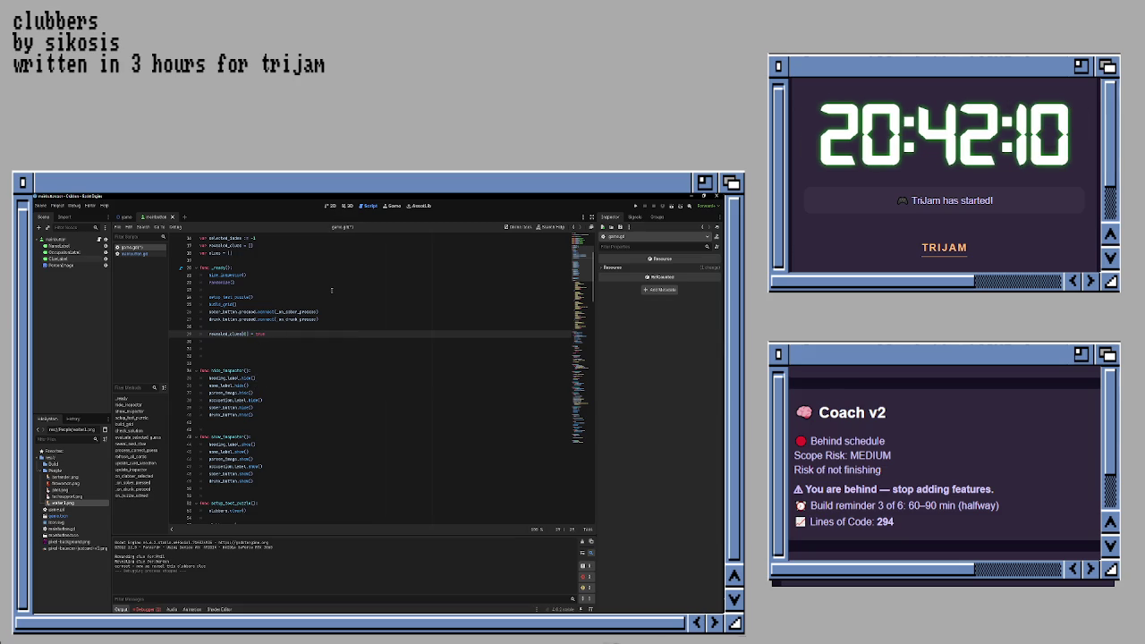
{"action": "key", "text": "Down"}
{"action": "key", "text": "F5"}
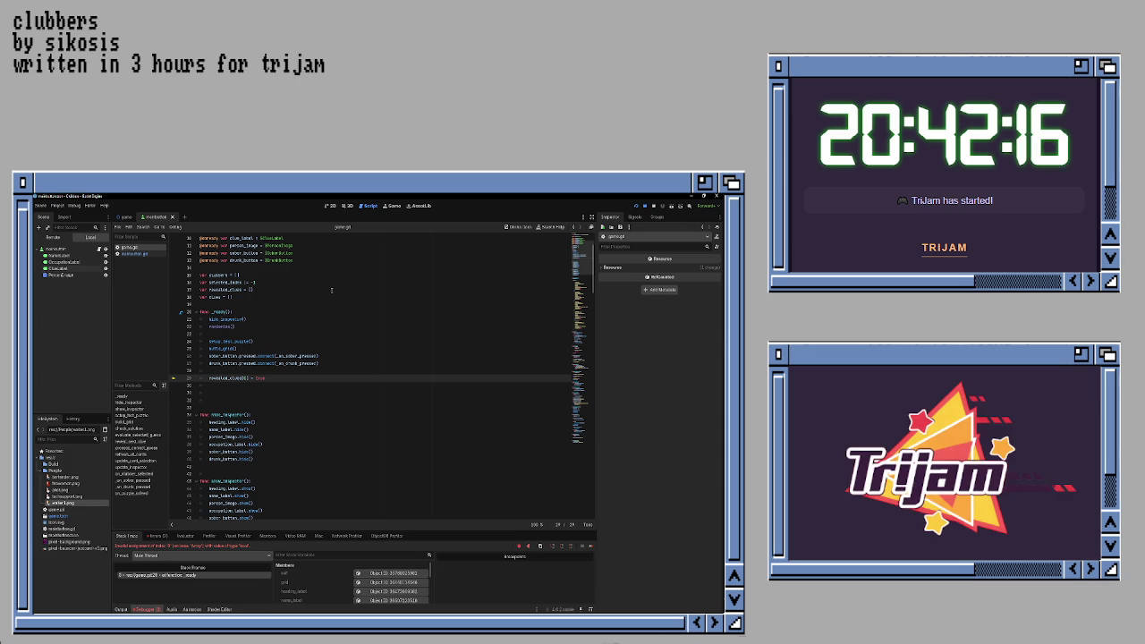
- Delete the revealed_clues[0] = true line and the extra blank lines in _ready
{"action": "key", "text": "shift+Home"}
{"action": "key", "text": "BackSpace"}
{"action": "key", "text": "Up"}
{"action": "key", "text": "Down"}
{"action": "key", "text": "Down"}
{"action": "key", "text": "Down"}
{"action": "key", "text": "BackSpace"}
{"action": "key", "text": "BackSpace"}
{"action": "key", "text": "BackSpace"}
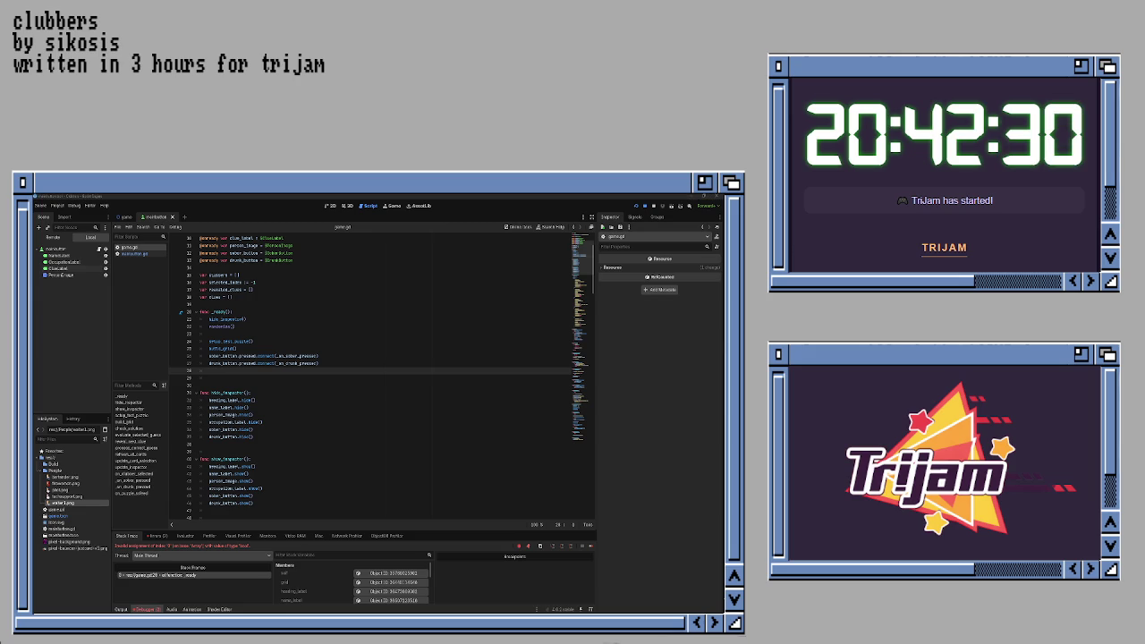
- Insert a new line below the var clues declaration
{"action": "left_click", "coordinate": [268, 333]}
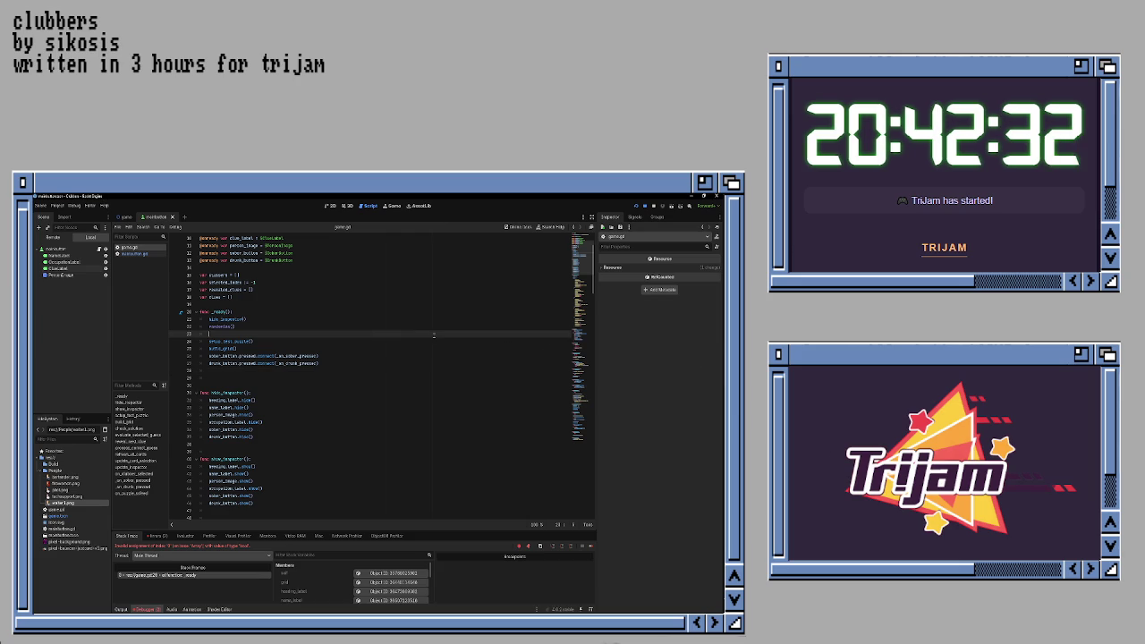
{"action": "scroll", "coordinate": [401, 320], "scroll_direction": "up", "scroll_amount": 3}
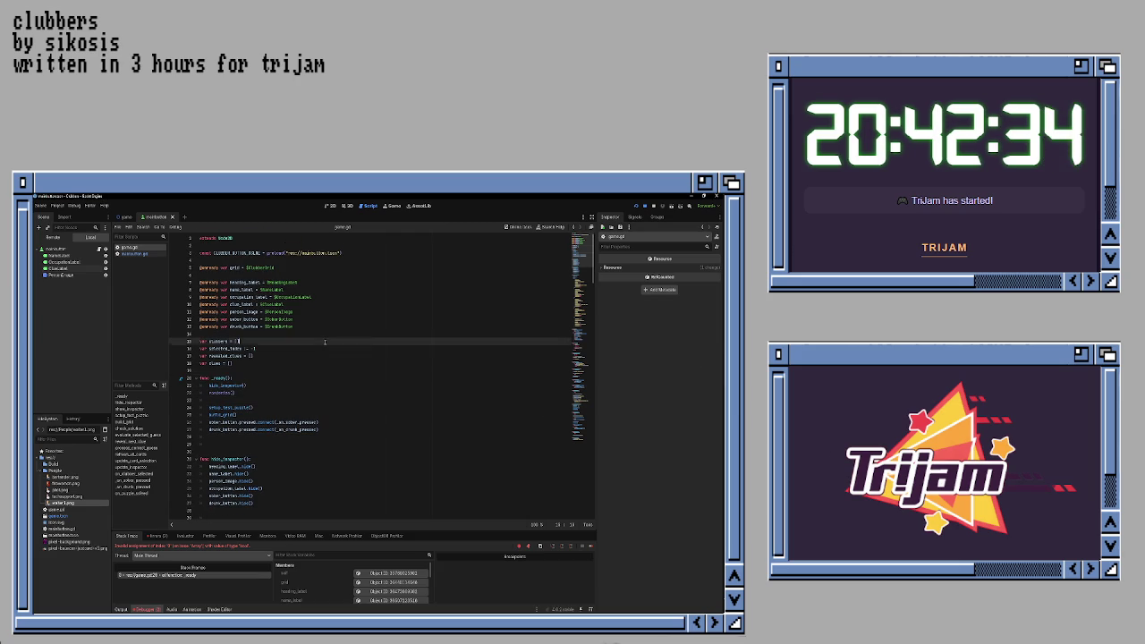
{"action": "left_click", "coordinate": [325, 342]}
{"action": "scroll", "coordinate": [295, 349], "scroll_direction": "down", "scroll_amount": 3}
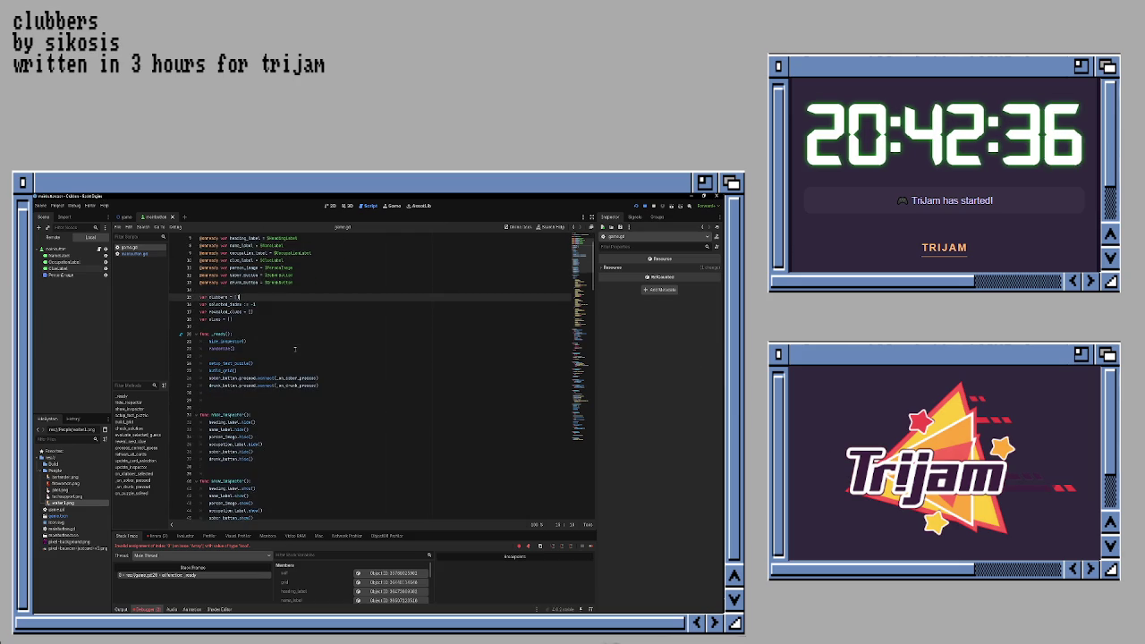
{"action": "scroll", "coordinate": [288, 335], "scroll_direction": "down", "scroll_amount": 1}
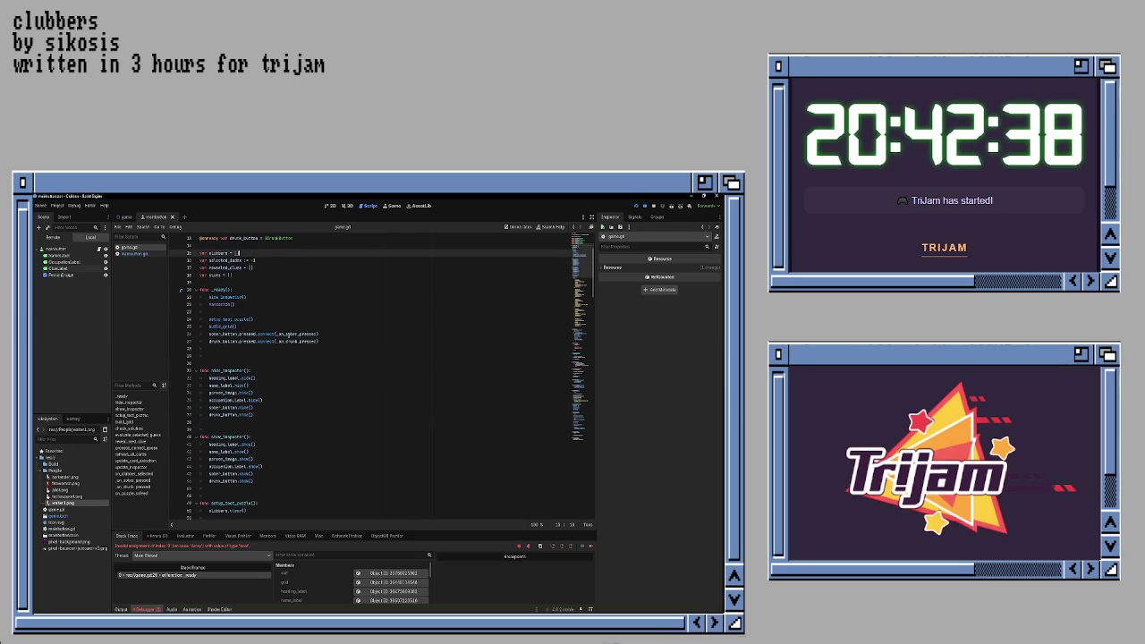
{"action": "left_click", "coordinate": [280, 282]}
{"action": "key", "text": "Return"}
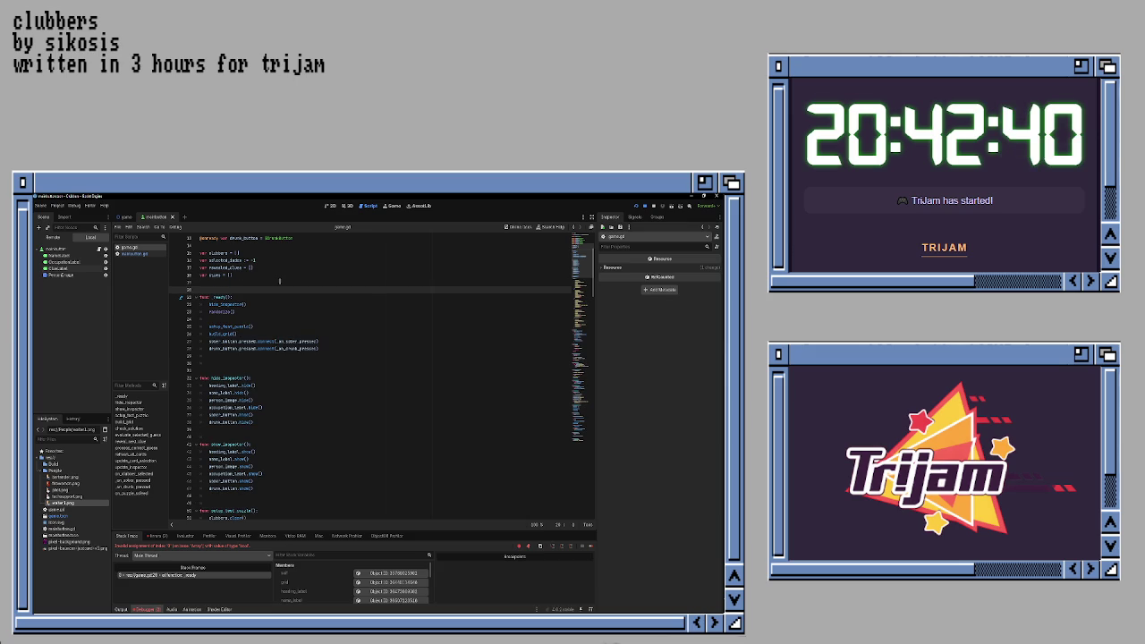
- Add a blank line between the end of the clubbers data list and build_grid
{"action": "scroll", "coordinate": [298, 296], "scroll_direction": "down", "scroll_amount": 1}
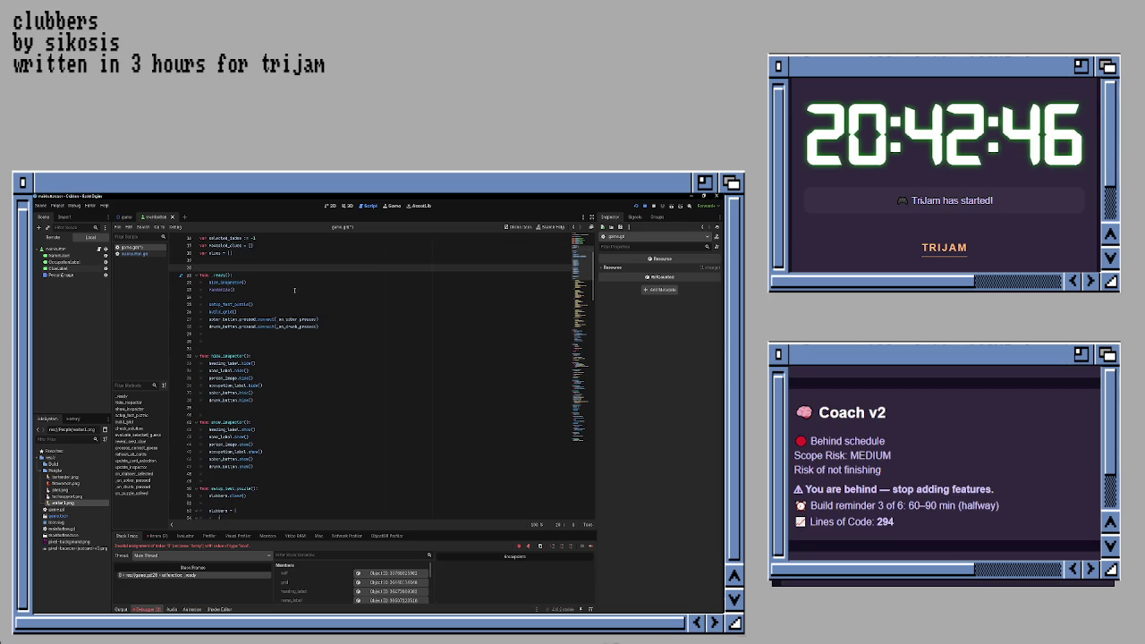
{"action": "left_click", "coordinate": [295, 306]}
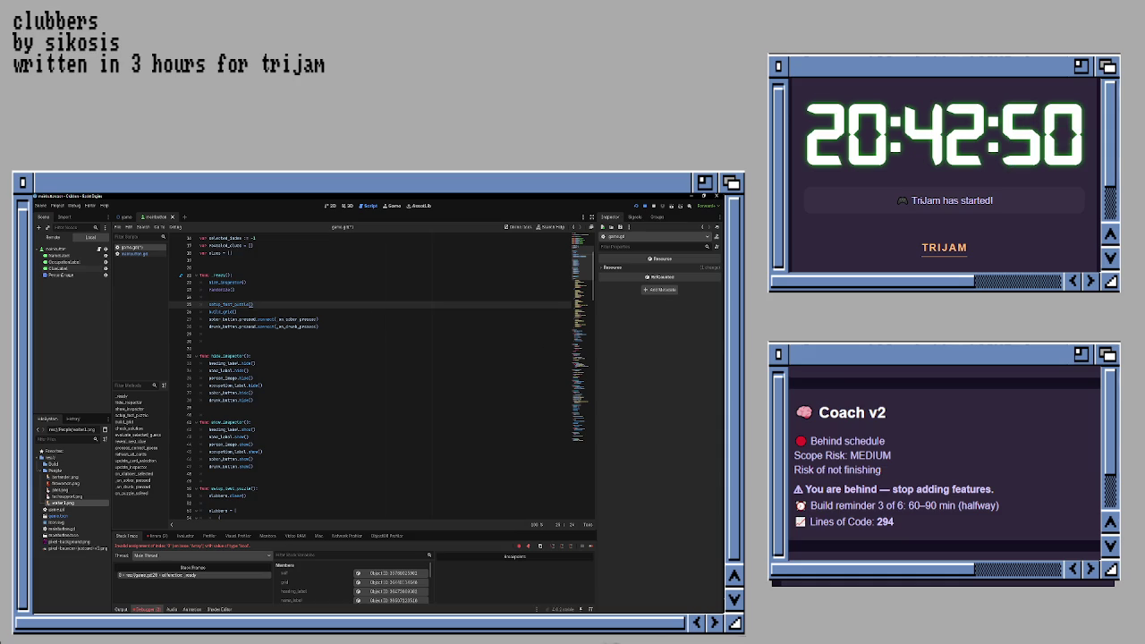
{"action": "scroll", "coordinate": [312, 351], "scroll_direction": "down", "scroll_amount": 1}
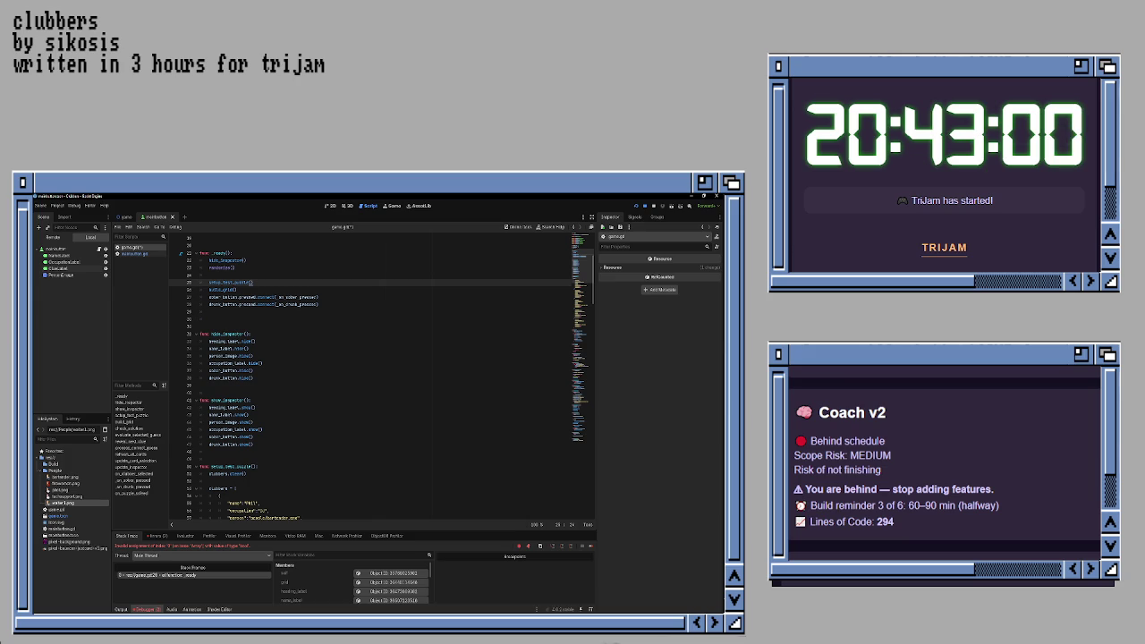
{"action": "scroll", "coordinate": [367, 361], "scroll_direction": "down", "scroll_amount": 7}
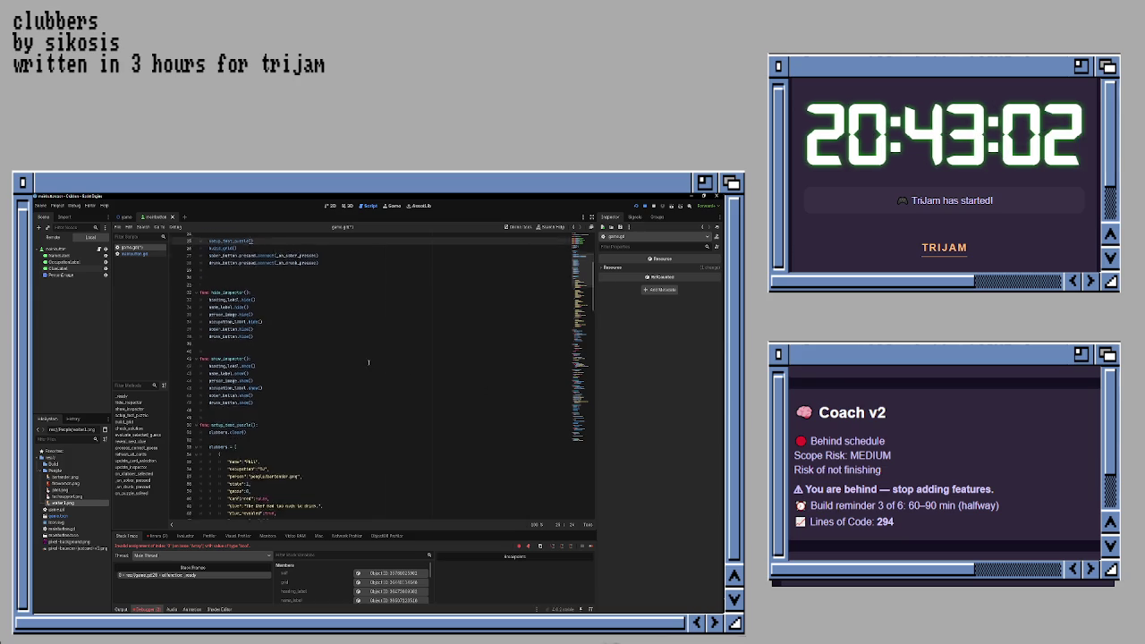
{"action": "scroll", "coordinate": [367, 361], "scroll_direction": "down", "scroll_amount": 3}
{"action": "scroll", "coordinate": [362, 358], "scroll_direction": "down", "scroll_amount": 3}
{"action": "scroll", "coordinate": [360, 358], "scroll_direction": "down", "scroll_amount": 11}
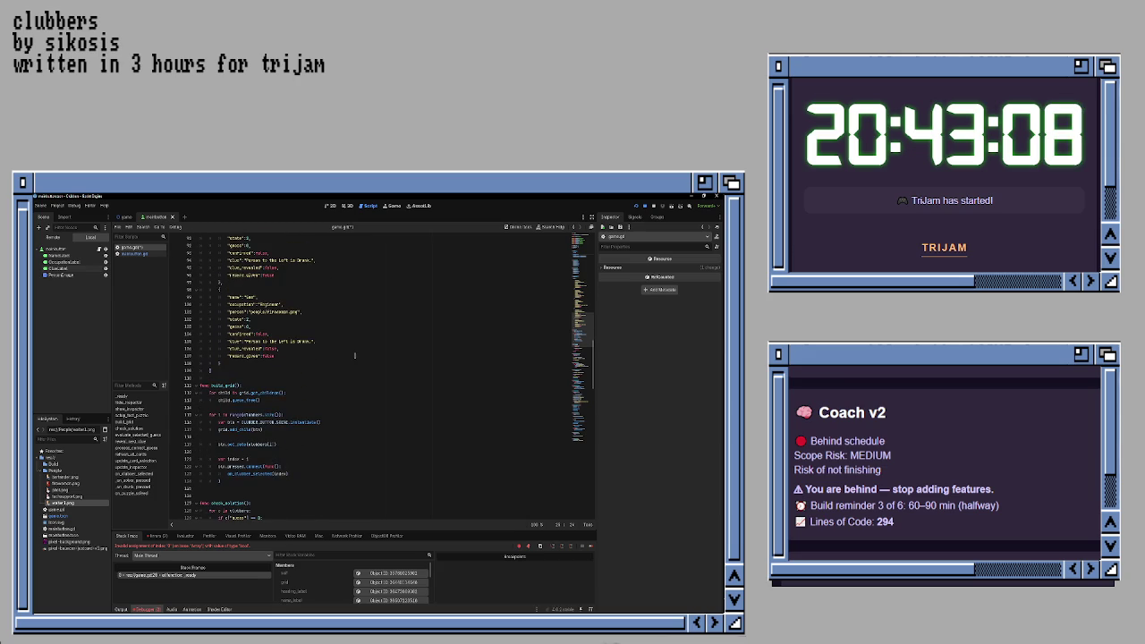
{"action": "left_click", "coordinate": [344, 377]}
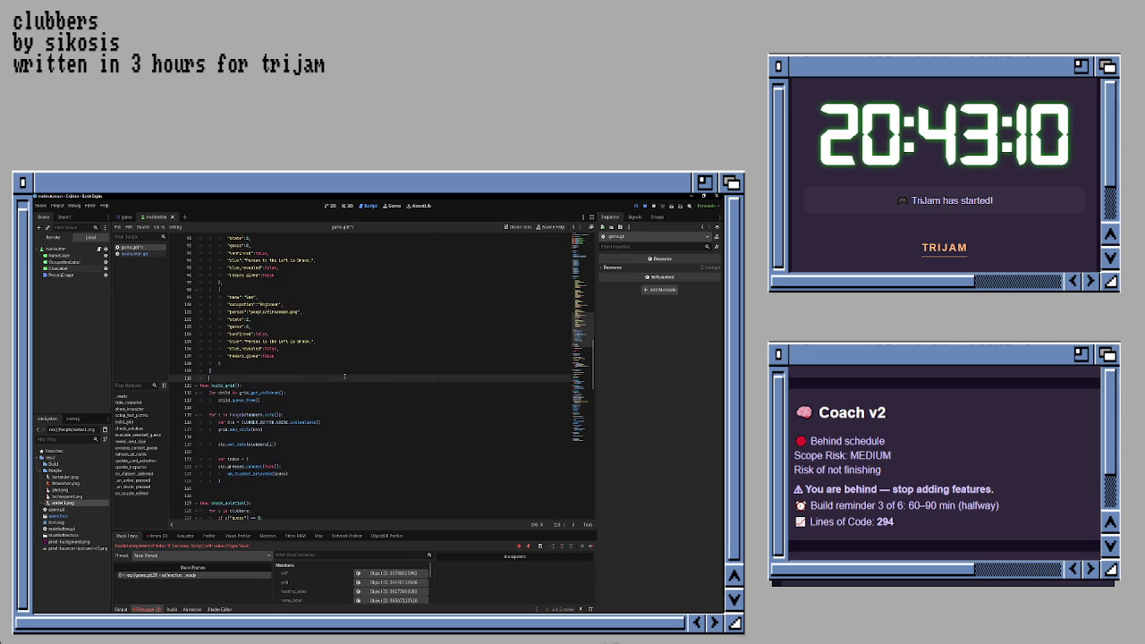
{"action": "key", "text": "Return"}
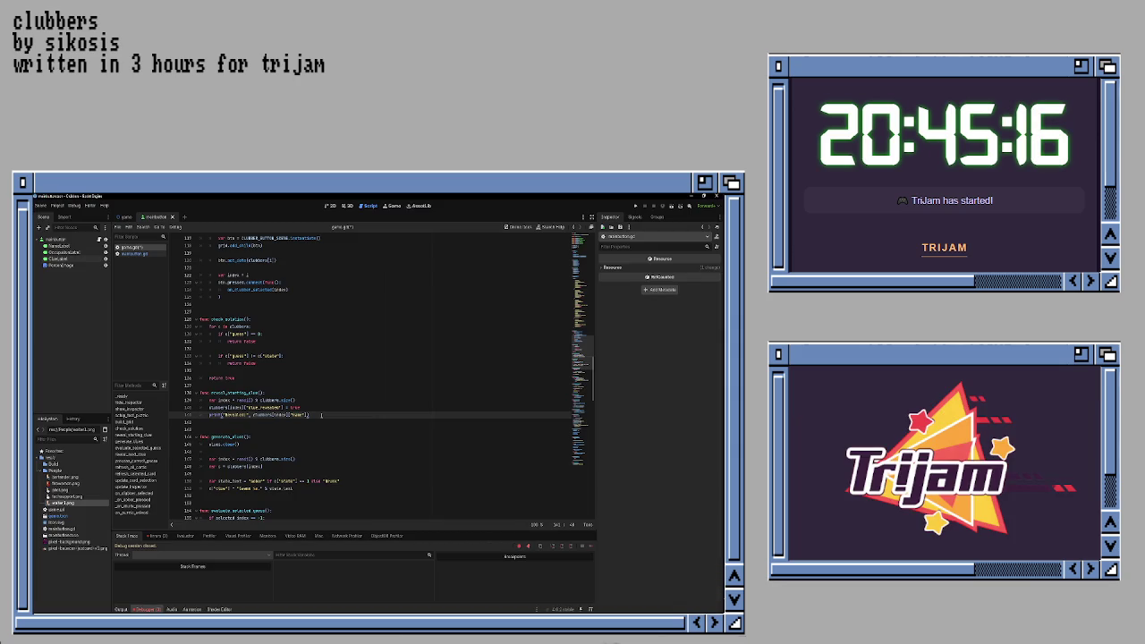
- Launch the game to see the neon club scene, clubber portraits and ID card
{"action": "key", "text": "F5"}
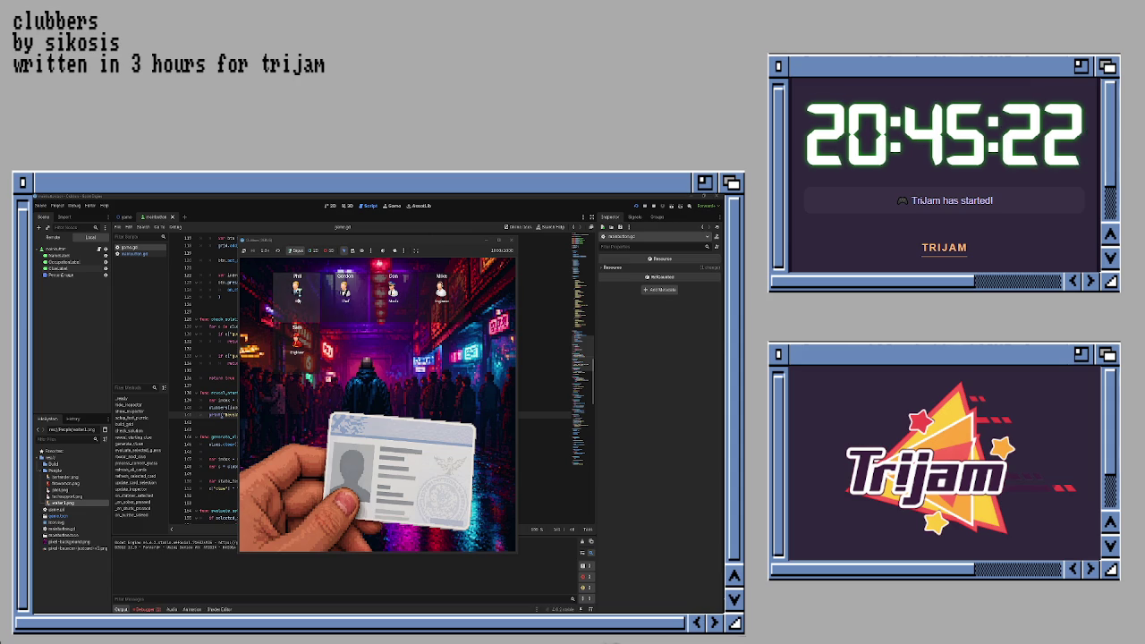
- Inspect the top-left clubber's ID card, judge him SOBER, then close the game
{"action": "left_click", "coordinate": [298, 291]}
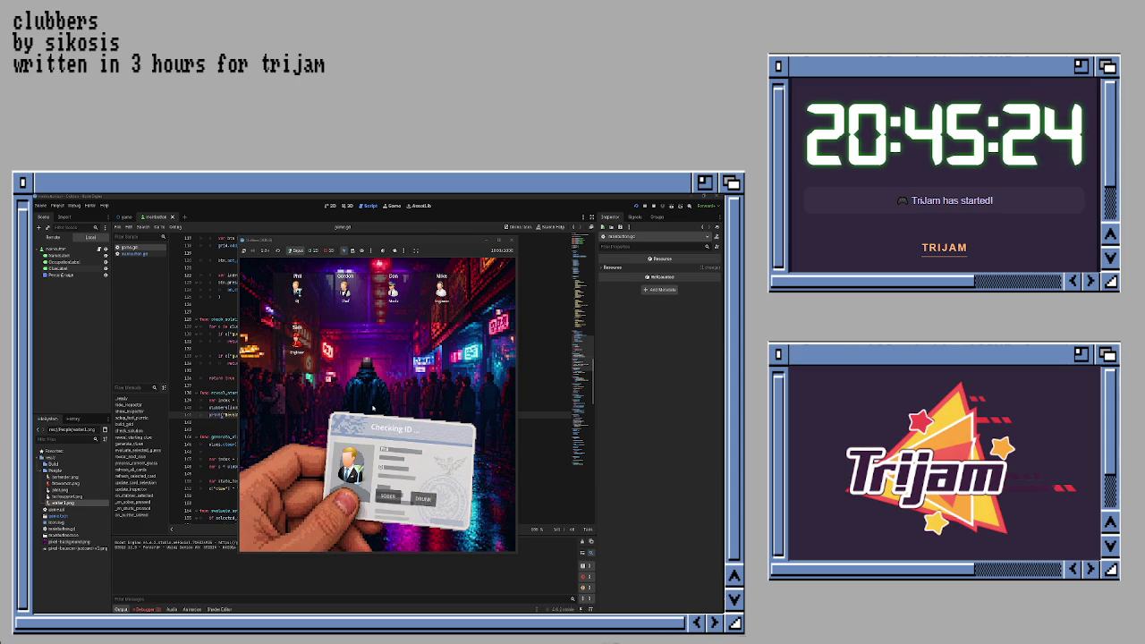
{"action": "left_click", "coordinate": [386, 496]}
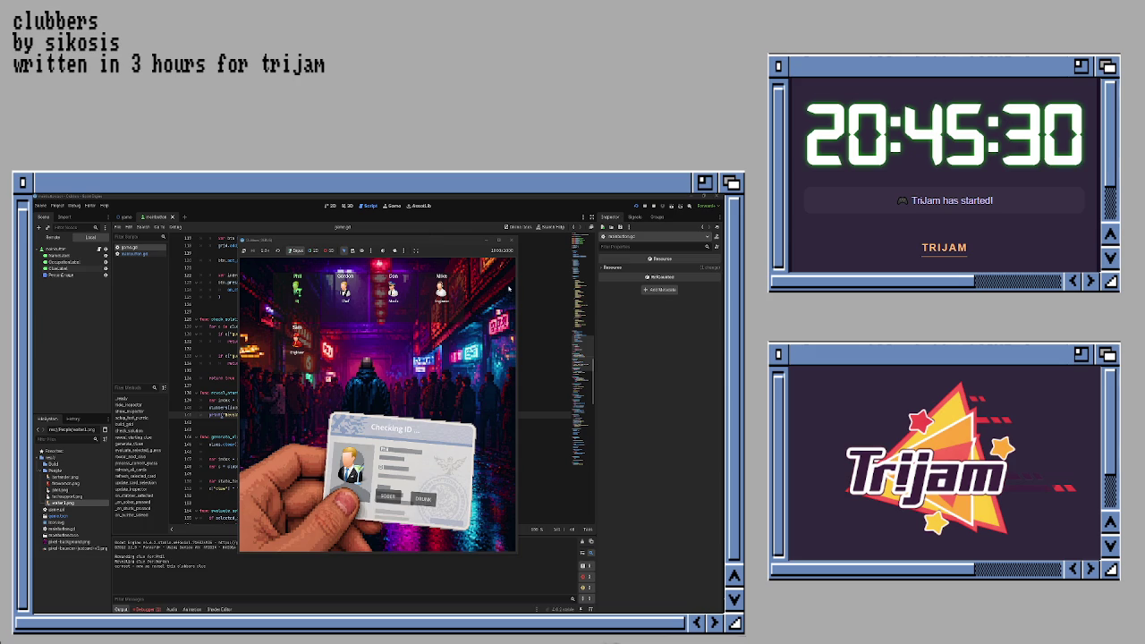
{"action": "left_click", "coordinate": [511, 240]}
{"action": "left_click", "coordinate": [360, 324]}
{"action": "key", "text": "ctrl+f"}
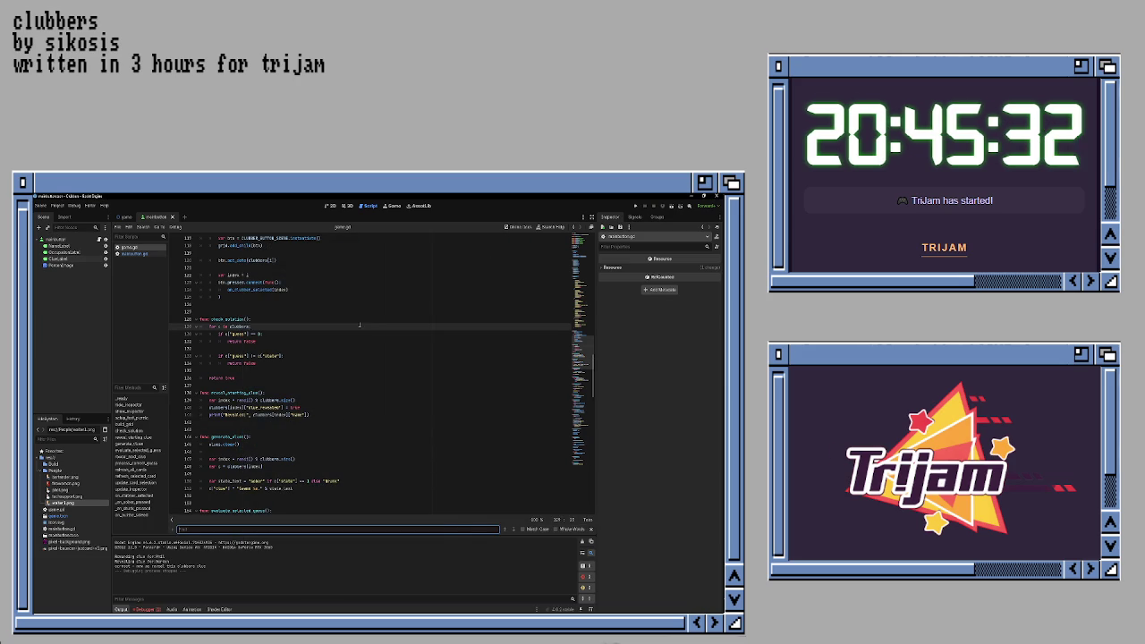
- Search the script for 'now' and complete the clue_revealed assignment to 'true'
{"action": "type", "text": "correct"}
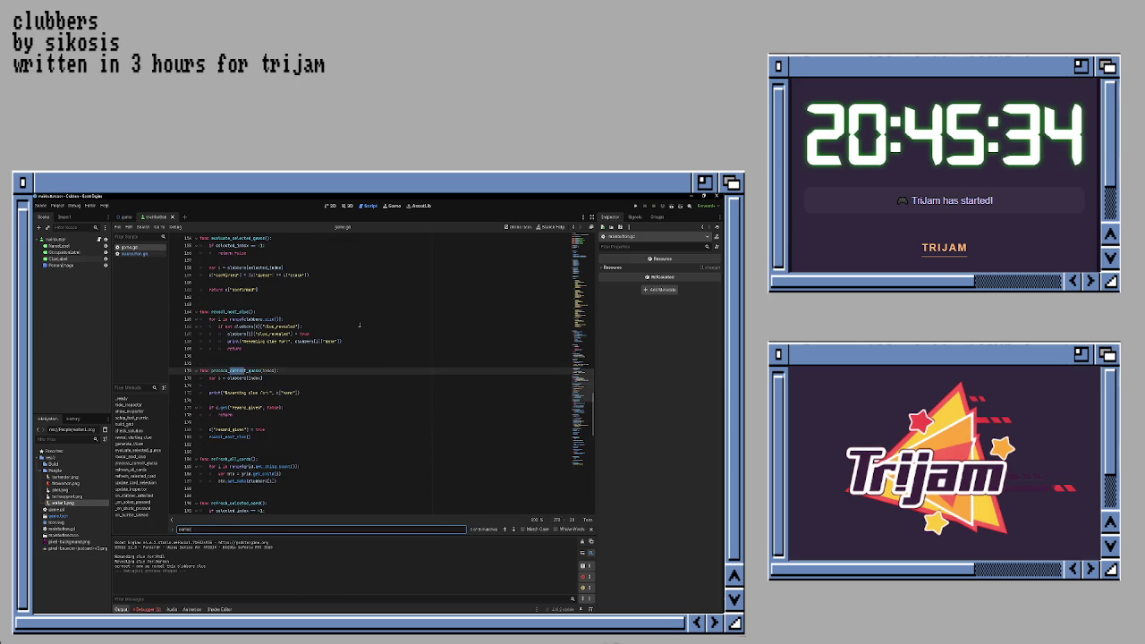
{"action": "type", "text": ": "}
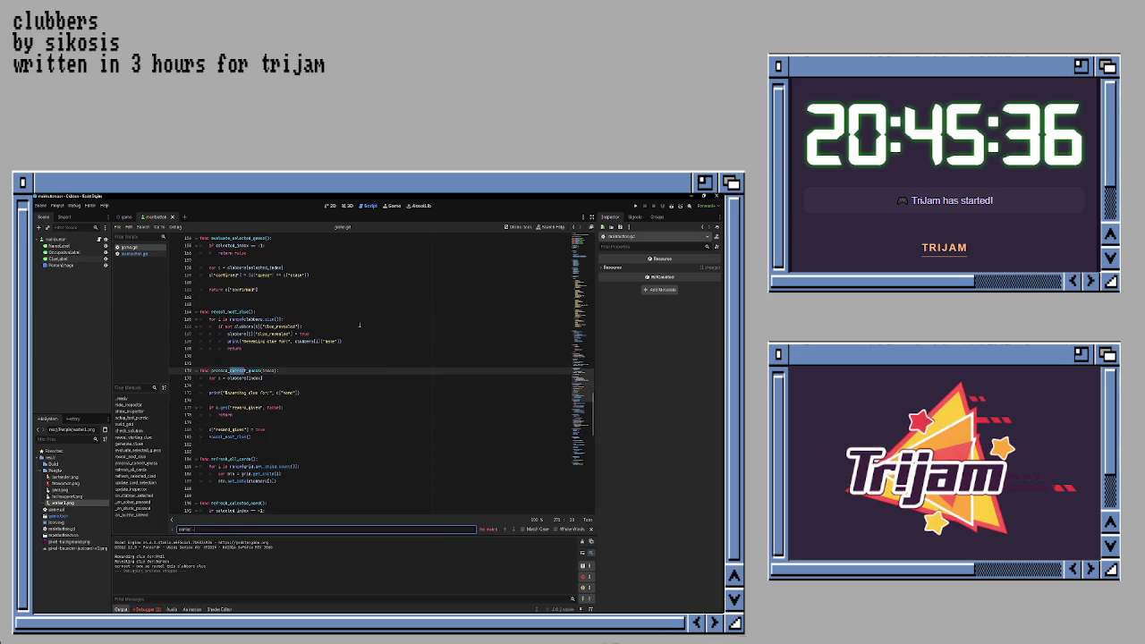
{"action": "type", "text": "de"}
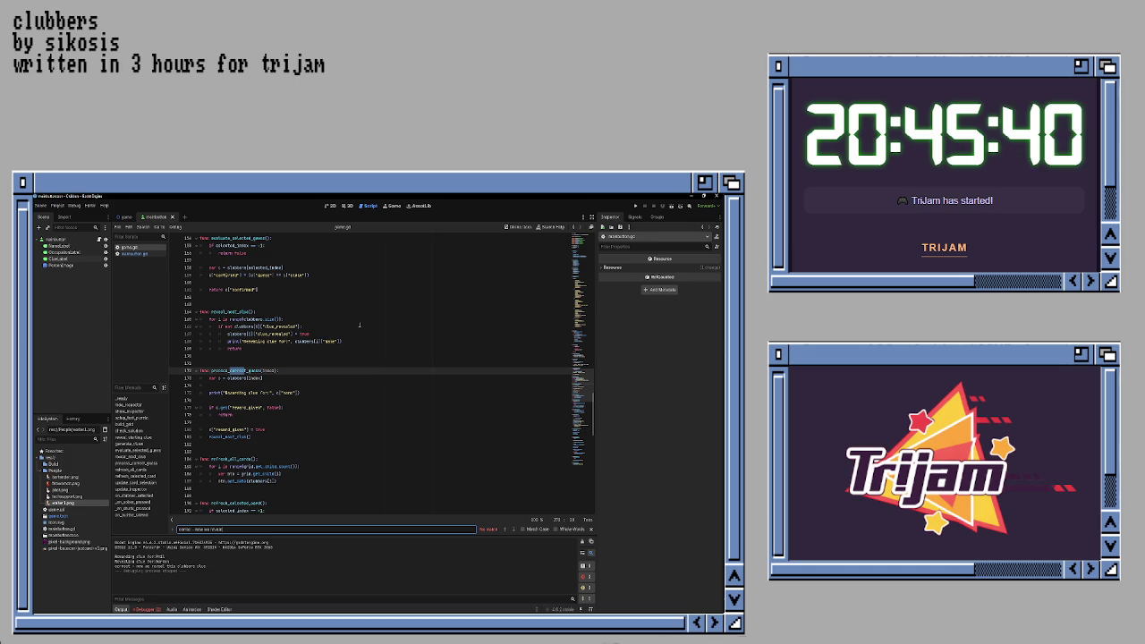
{"action": "key", "text": "ctrl+a"}
{"action": "key", "text": "BackSpace"}
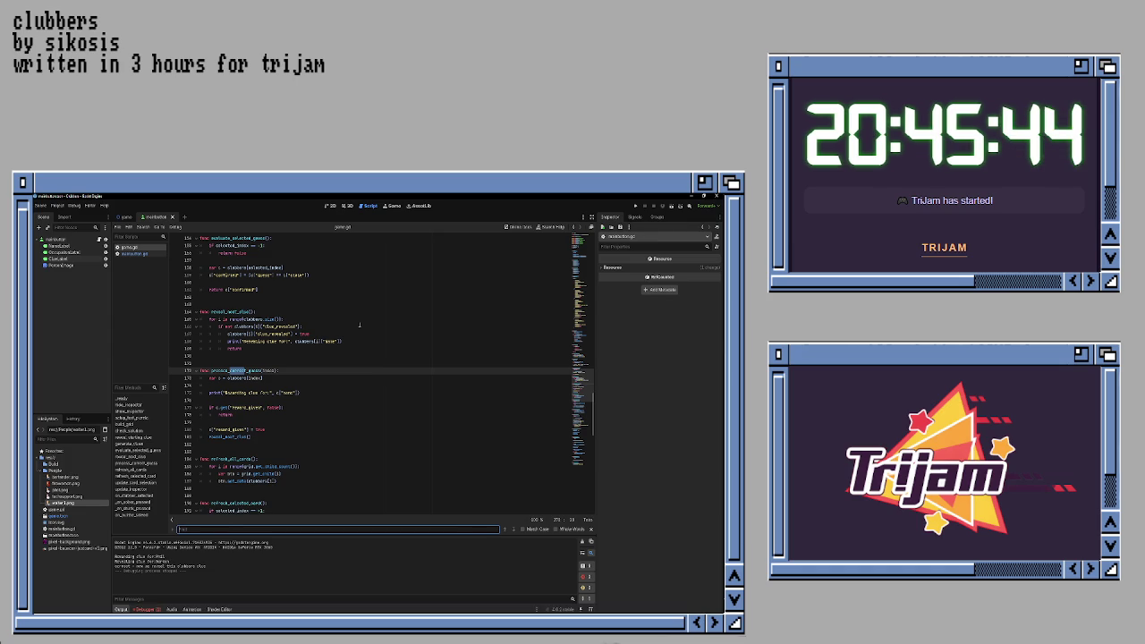
{"action": "type", "text": "now"}
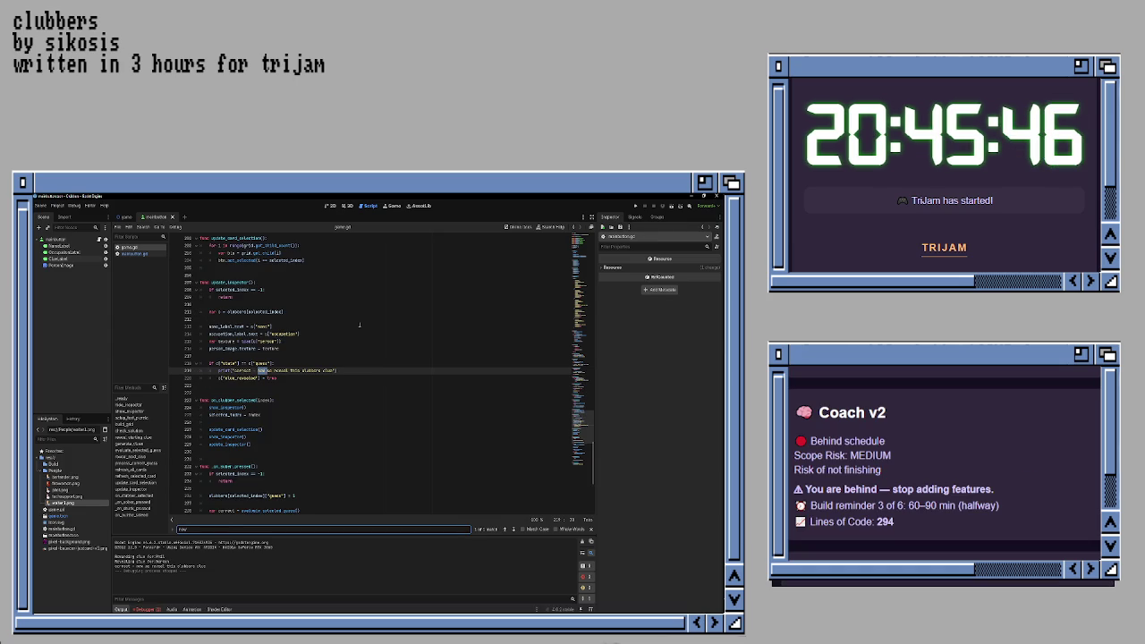
{"action": "left_click", "coordinate": [327, 377]}
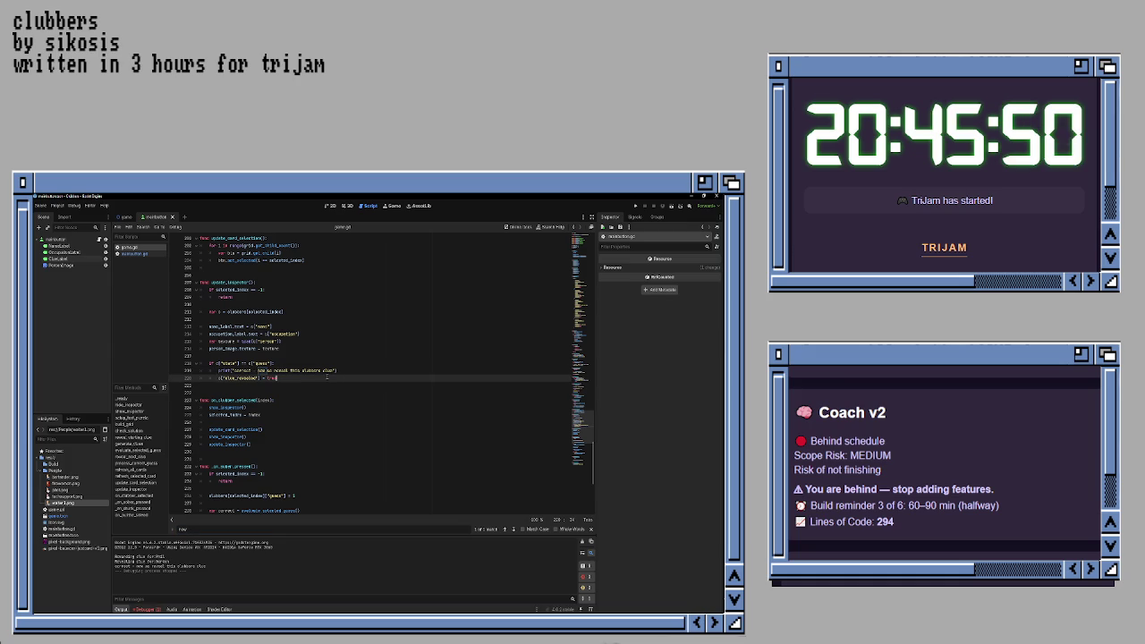
{"action": "type", "text": "e"}
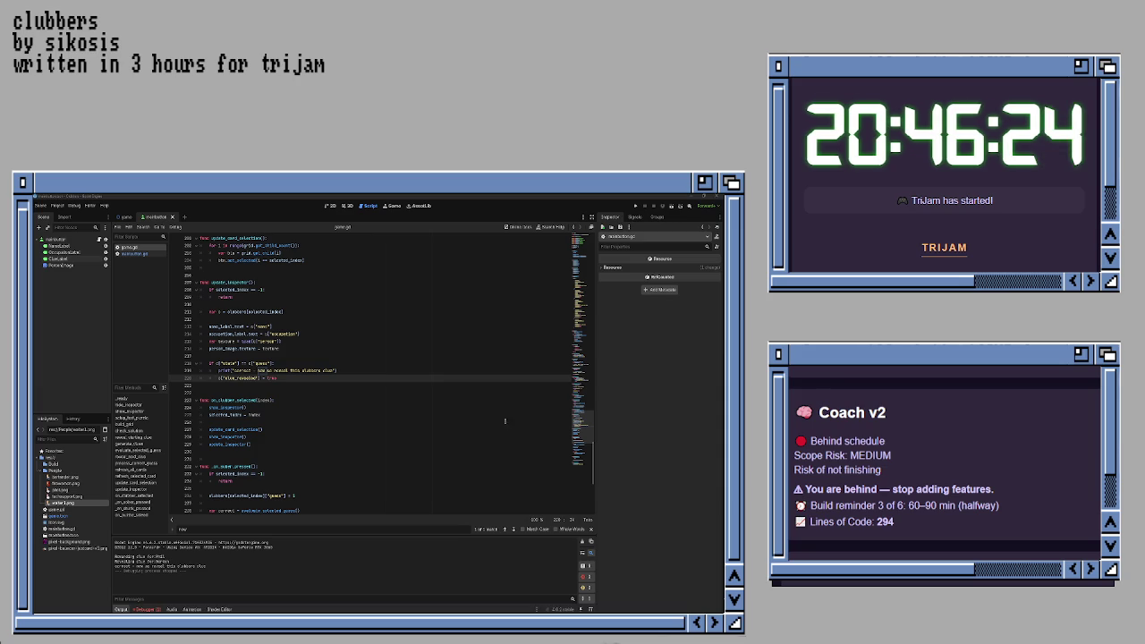
{"action": "scroll", "coordinate": [389, 394], "scroll_direction": "down", "scroll_amount": 5}
{"action": "scroll", "coordinate": [337, 380], "scroll_direction": "down", "scroll_amount": 4}
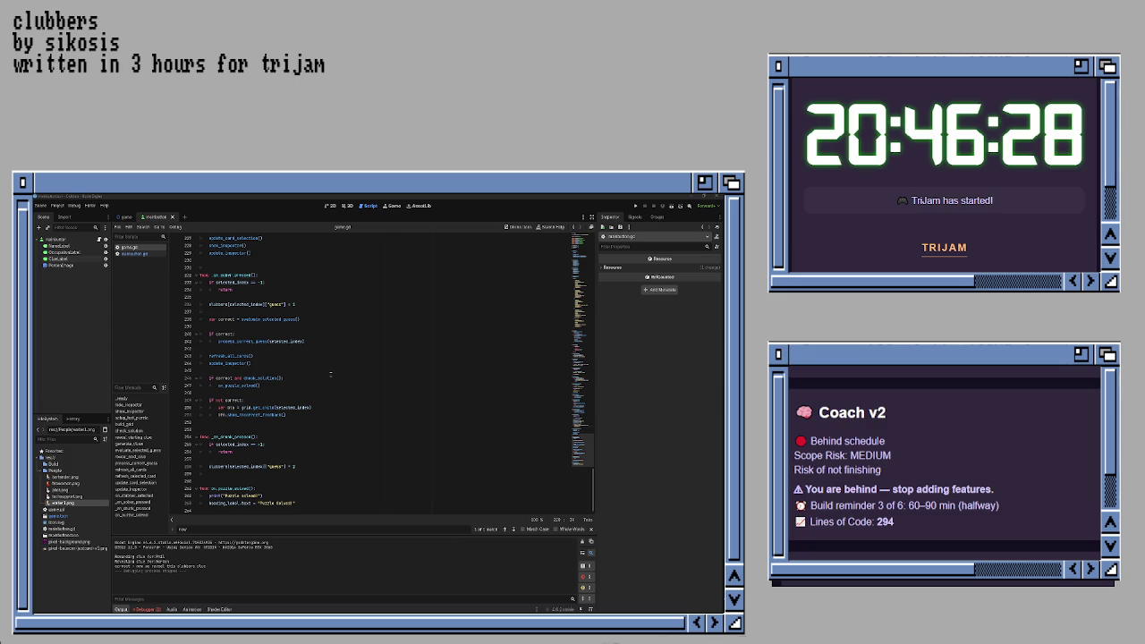
{"action": "scroll", "coordinate": [330, 374], "scroll_direction": "up", "scroll_amount": 1}
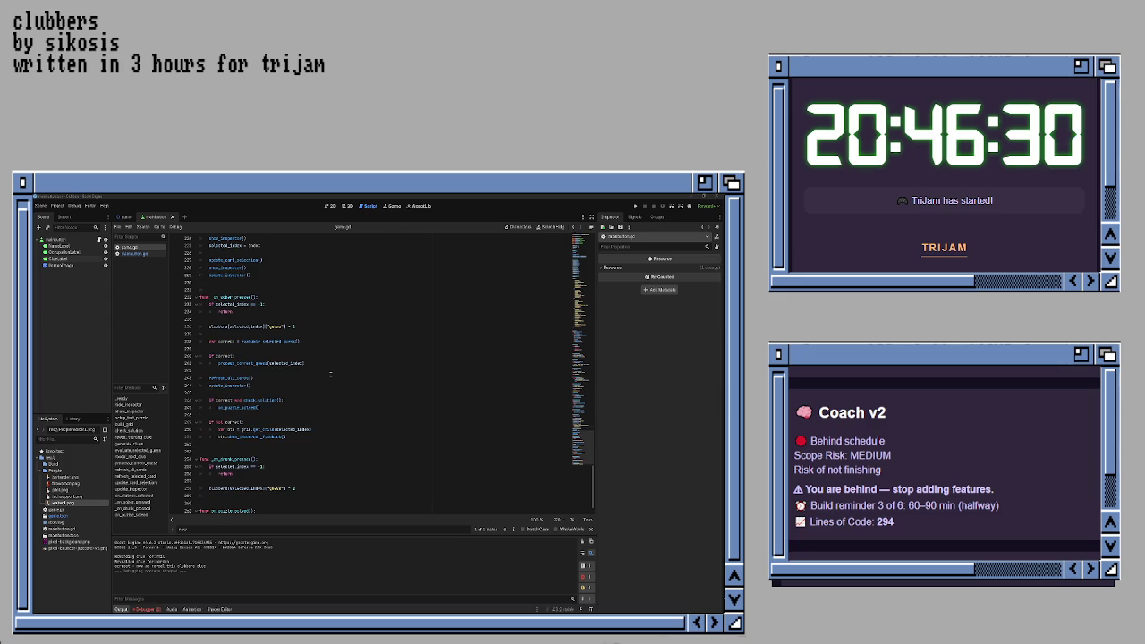
{"action": "scroll", "coordinate": [330, 374], "scroll_direction": "up", "scroll_amount": 2}
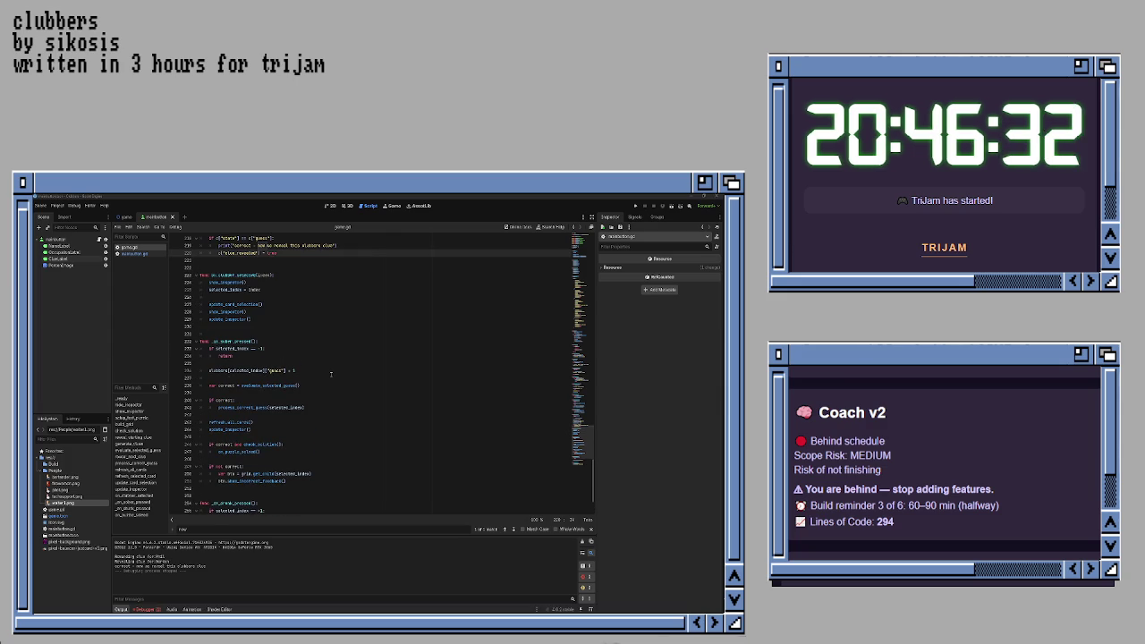
{"action": "scroll", "coordinate": [330, 374], "scroll_direction": "up", "scroll_amount": 3}
{"action": "scroll", "coordinate": [330, 374], "scroll_direction": "up", "scroll_amount": 2}
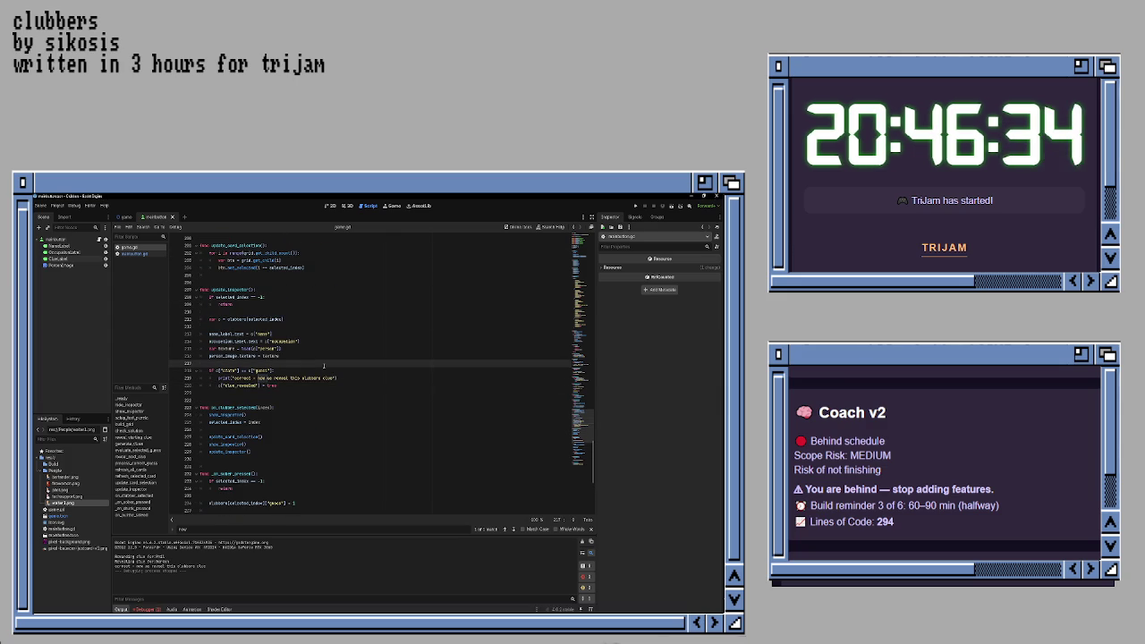
{"action": "scroll", "coordinate": [324, 365], "scroll_direction": "up", "scroll_amount": 3}
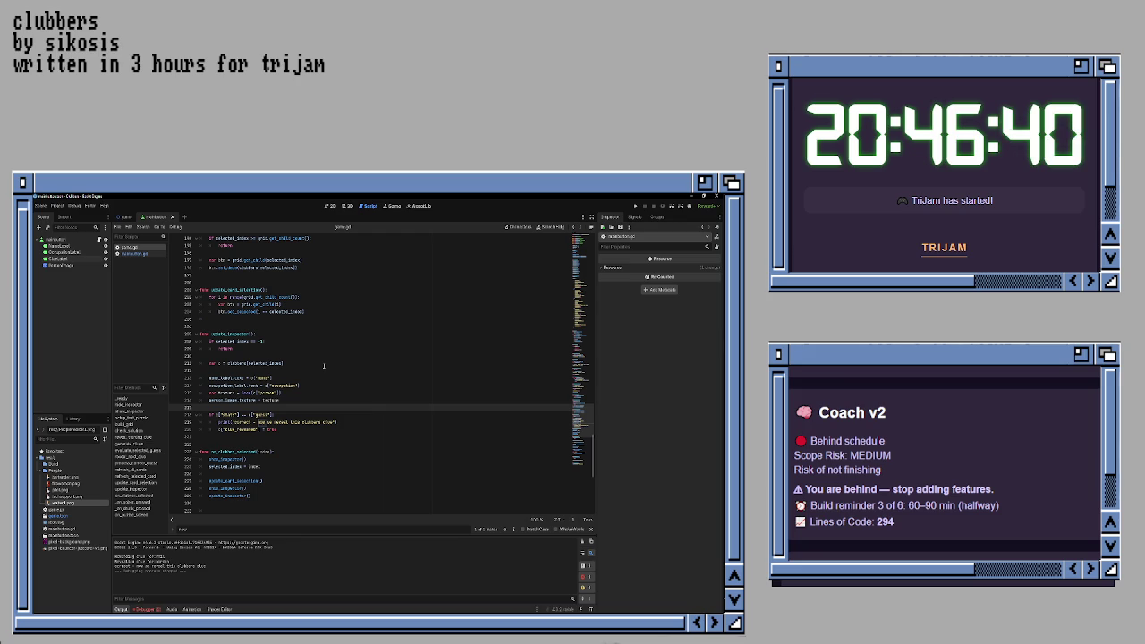
{"action": "left_click", "coordinate": [298, 429]}
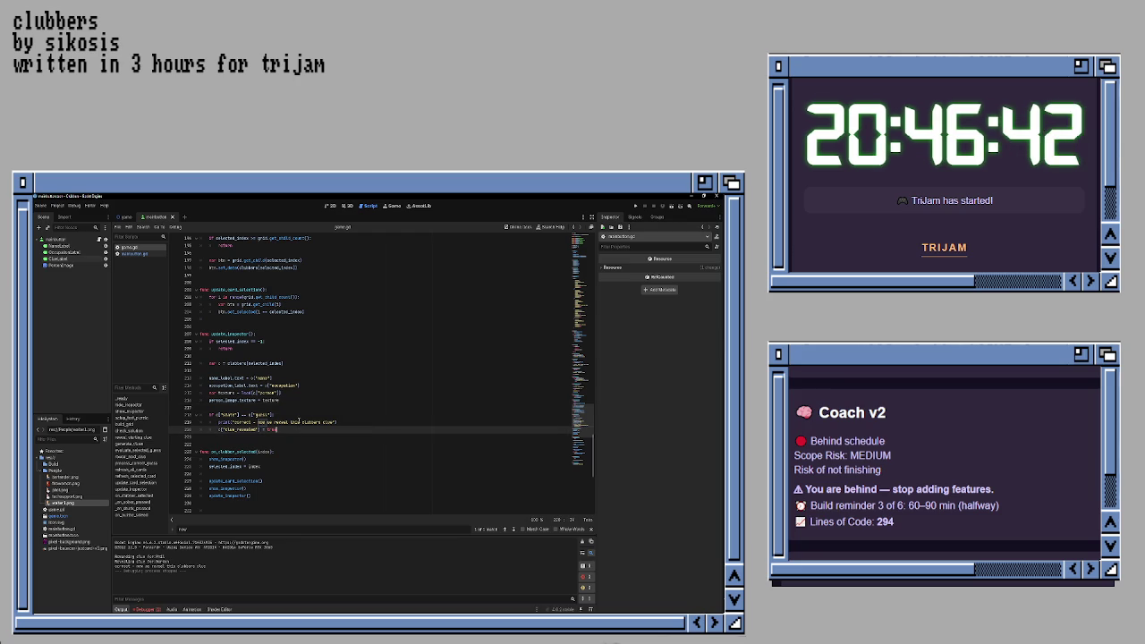
{"action": "scroll", "coordinate": [320, 374], "scroll_direction": "up", "scroll_amount": 6}
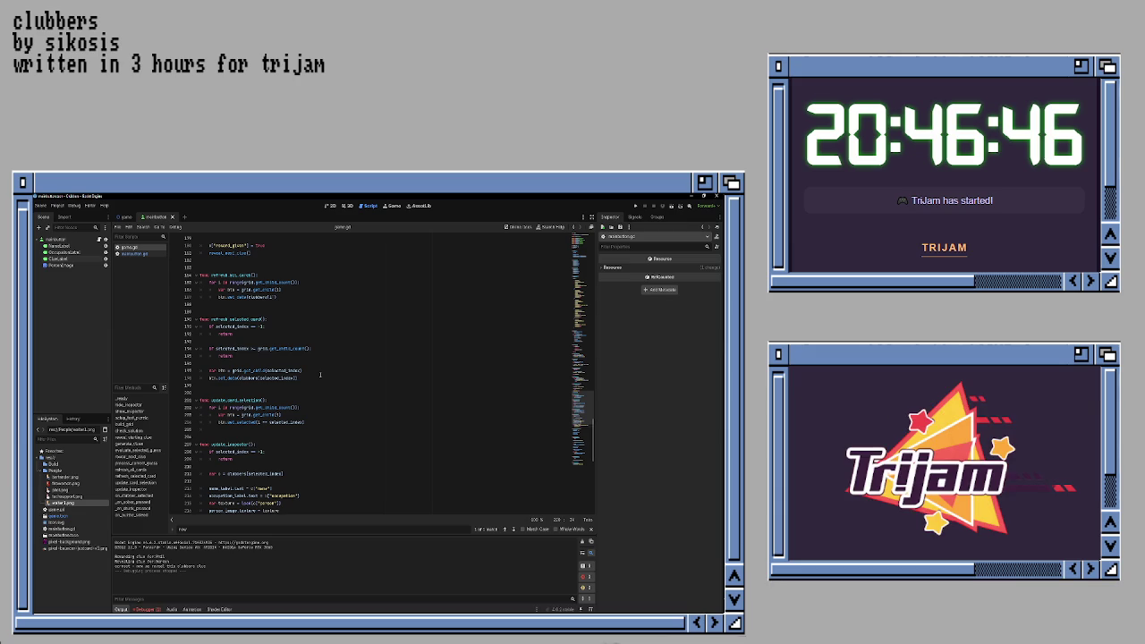
{"action": "scroll", "coordinate": [319, 374], "scroll_direction": "up", "scroll_amount": 3}
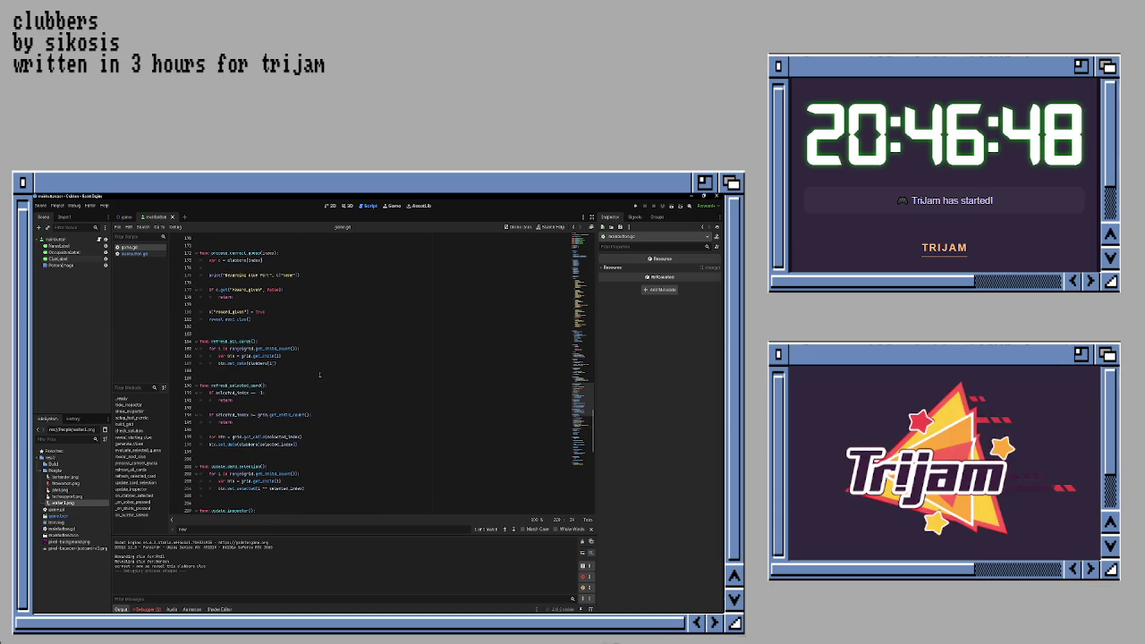
{"action": "scroll", "coordinate": [320, 374], "scroll_direction": "up", "scroll_amount": 3}
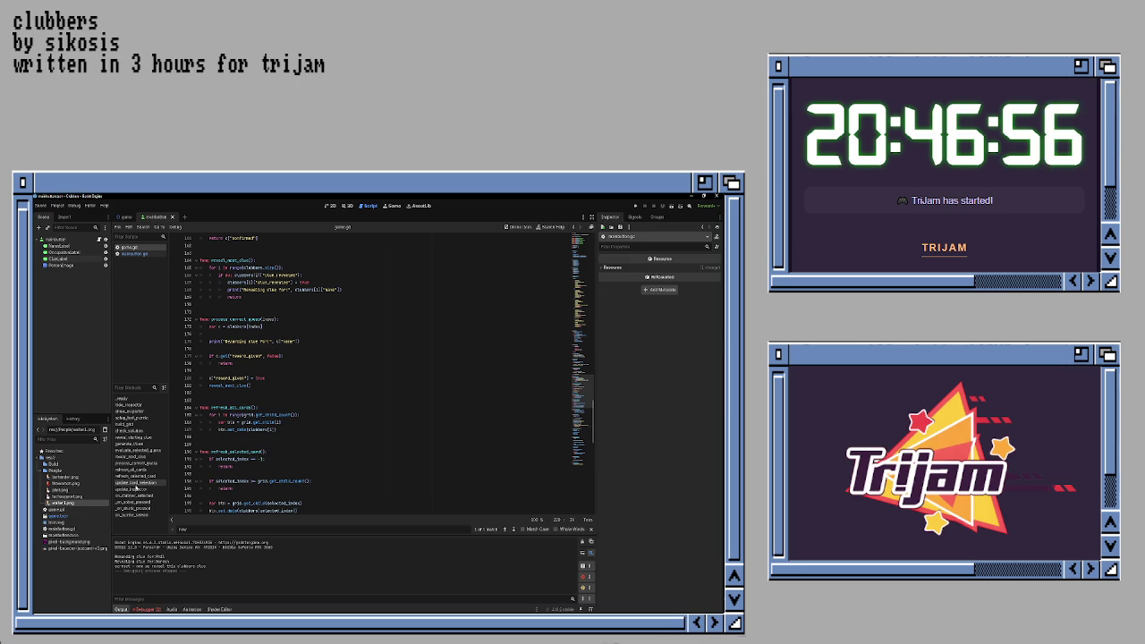
{"action": "left_click", "coordinate": [133, 470]}
{"action": "left_click", "coordinate": [134, 476]}
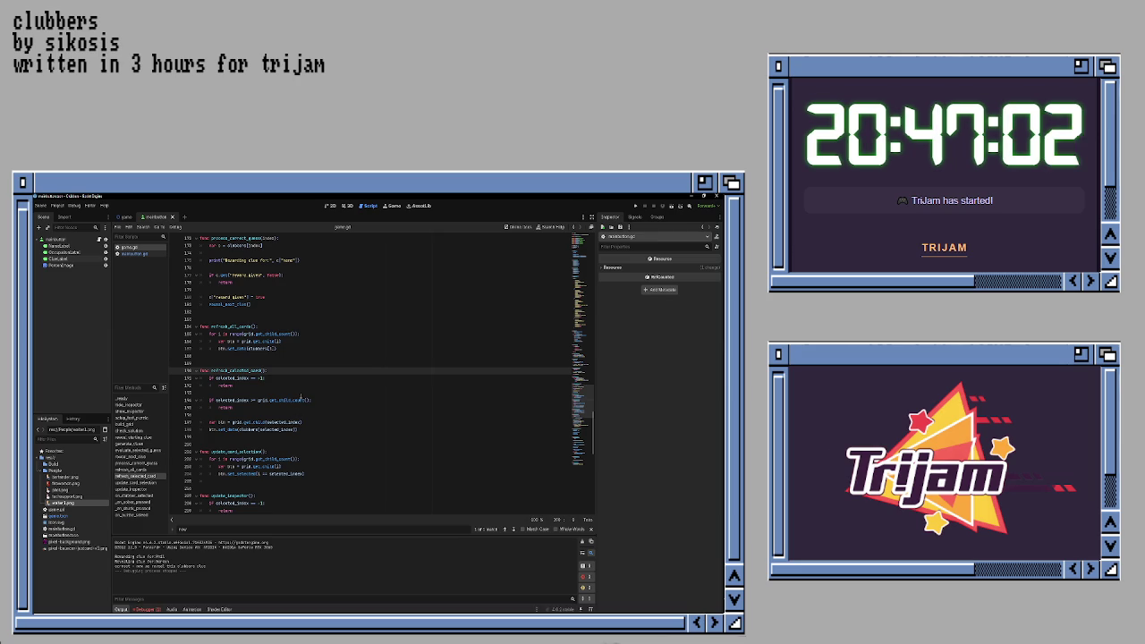
{"action": "scroll", "coordinate": [257, 474], "scroll_direction": "down", "scroll_amount": 3}
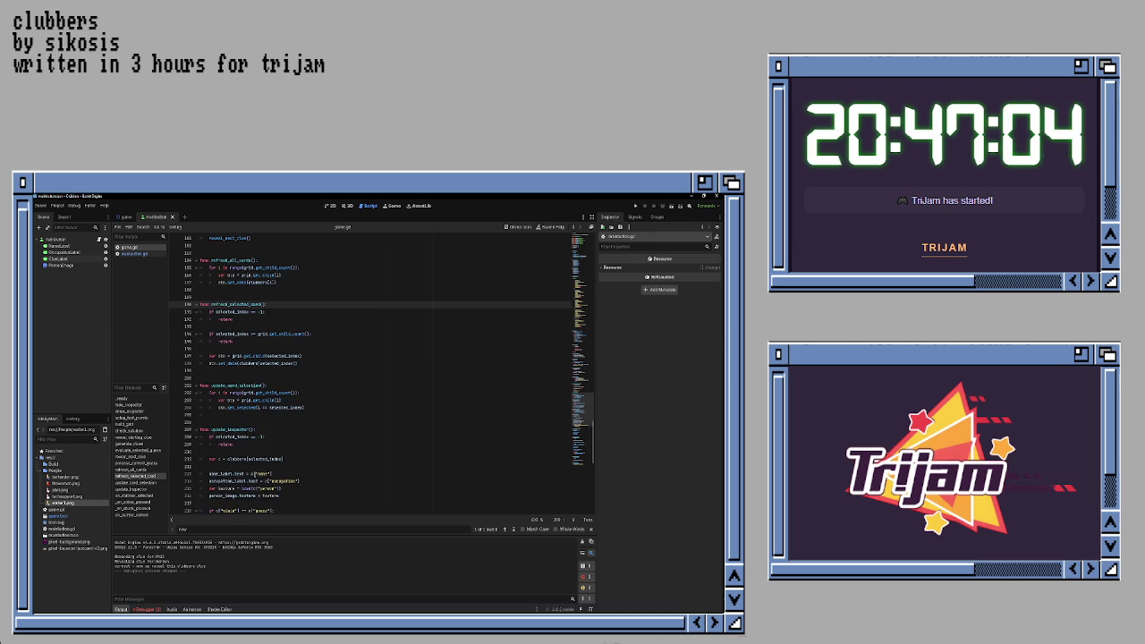
{"action": "scroll", "coordinate": [254, 474], "scroll_direction": "down", "scroll_amount": 6}
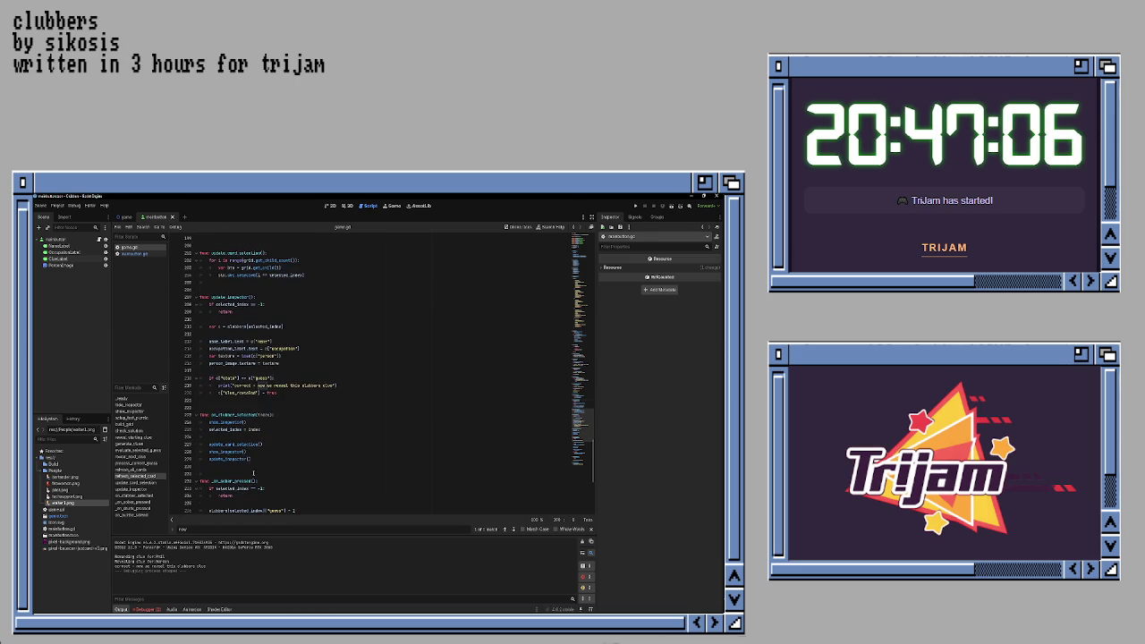
{"action": "scroll", "coordinate": [254, 473], "scroll_direction": "up", "scroll_amount": 1}
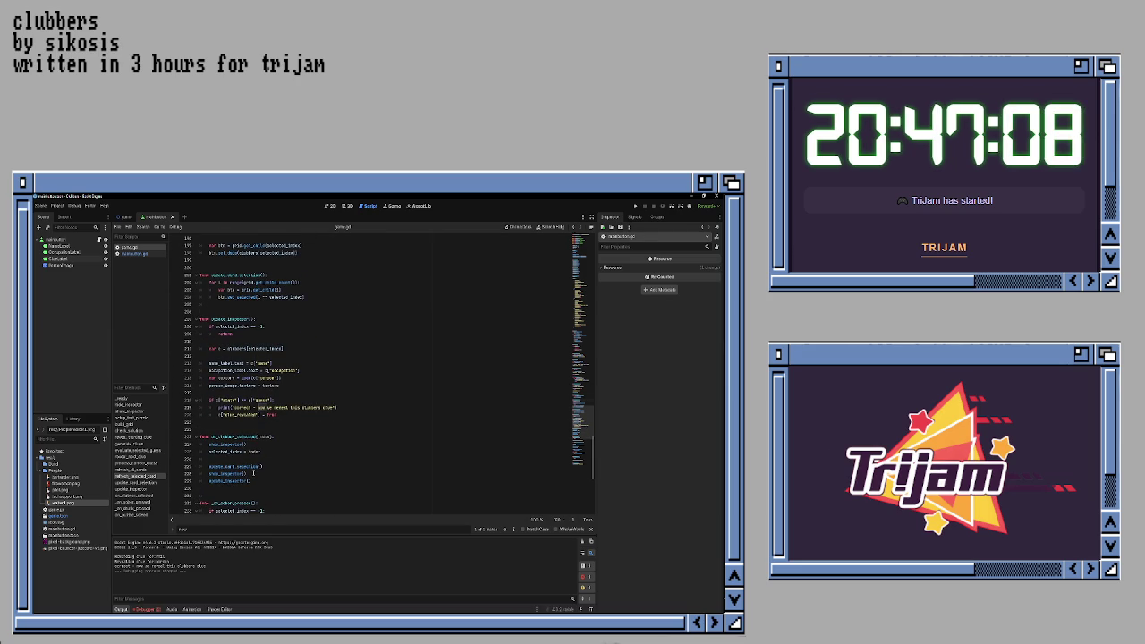
{"action": "left_click", "coordinate": [130, 438]}
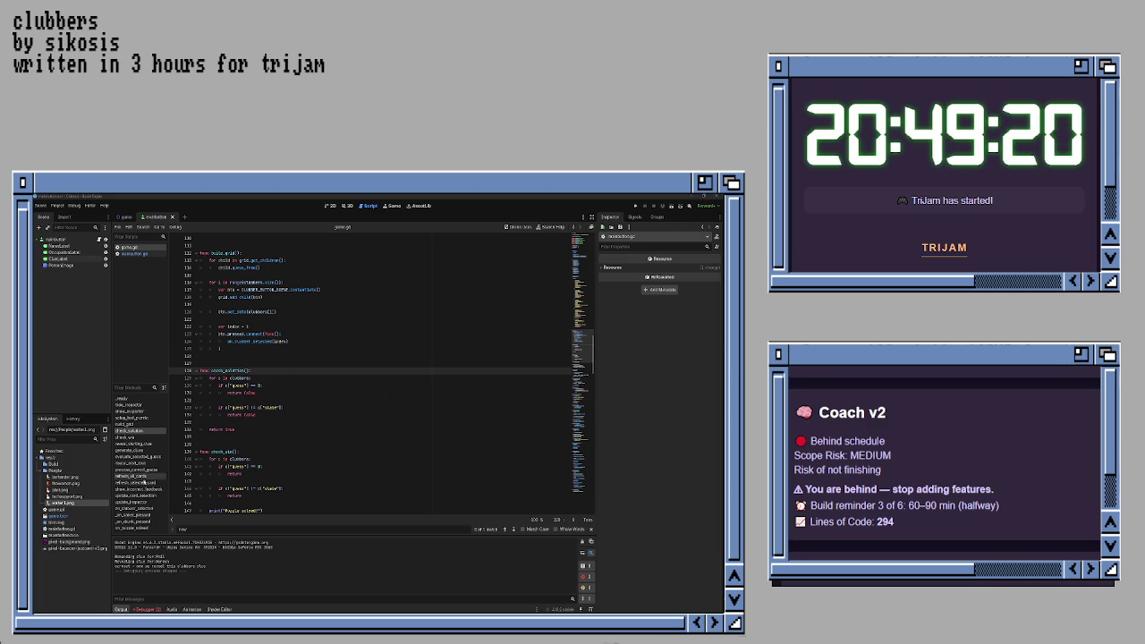
- Jump to the on_clubber_selected function from the script's method list
{"action": "left_click", "coordinate": [135, 508]}
- From on_clubber_selected, add an empty line below show_incorrect_feedback, then save game.gd
{"action": "left_click", "coordinate": [301, 422]}
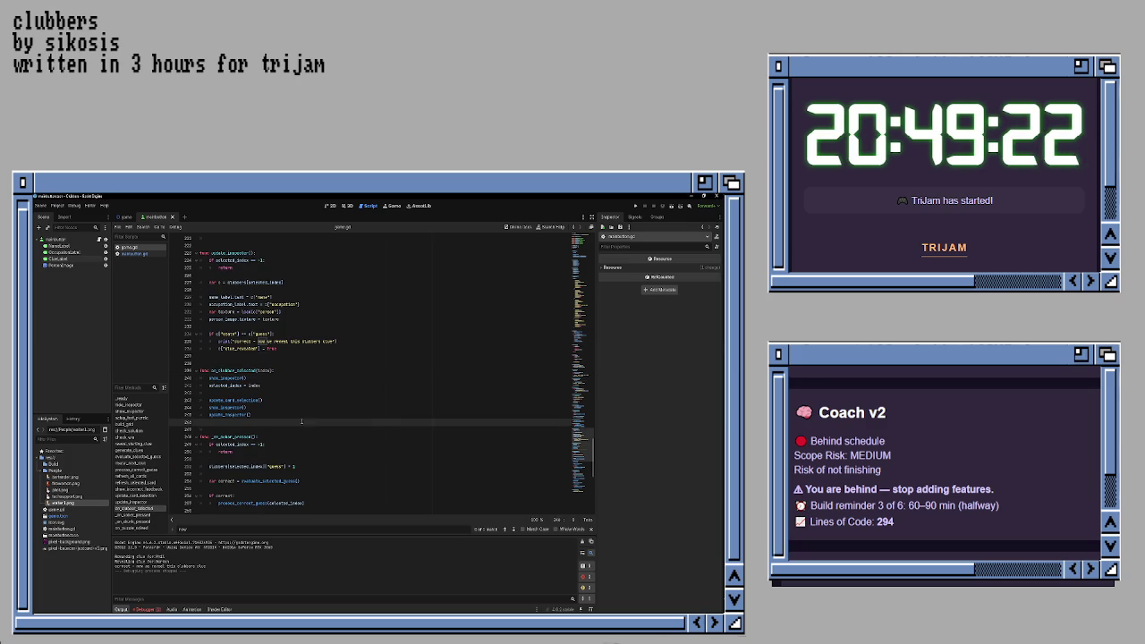
{"action": "scroll", "coordinate": [286, 412], "scroll_direction": "up", "scroll_amount": 2}
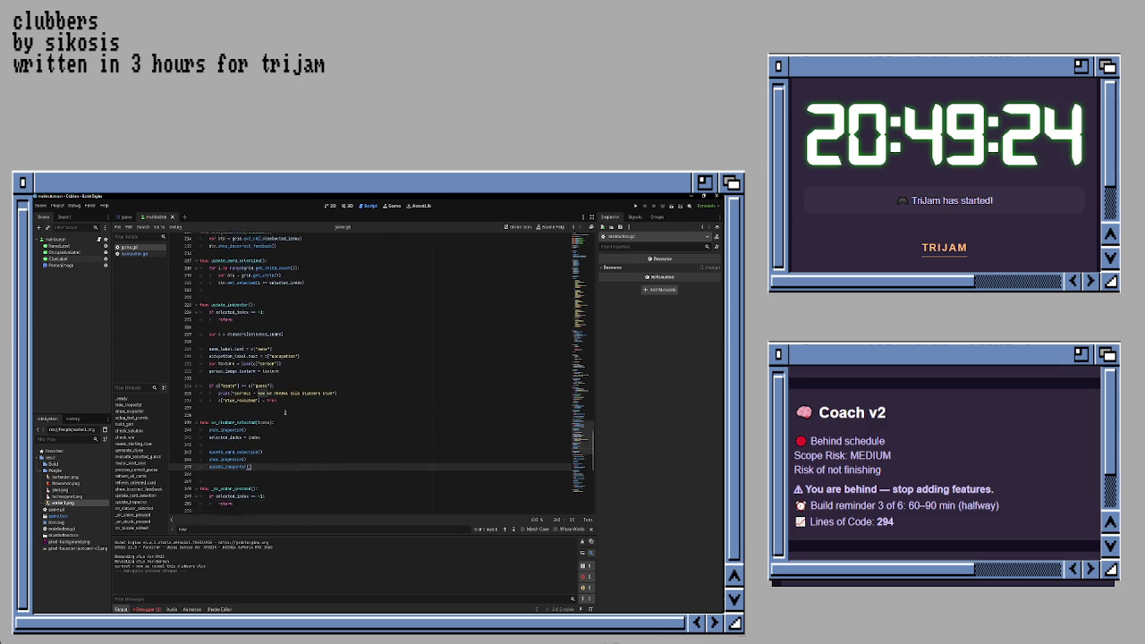
{"action": "scroll", "coordinate": [285, 413], "scroll_direction": "up", "scroll_amount": 2}
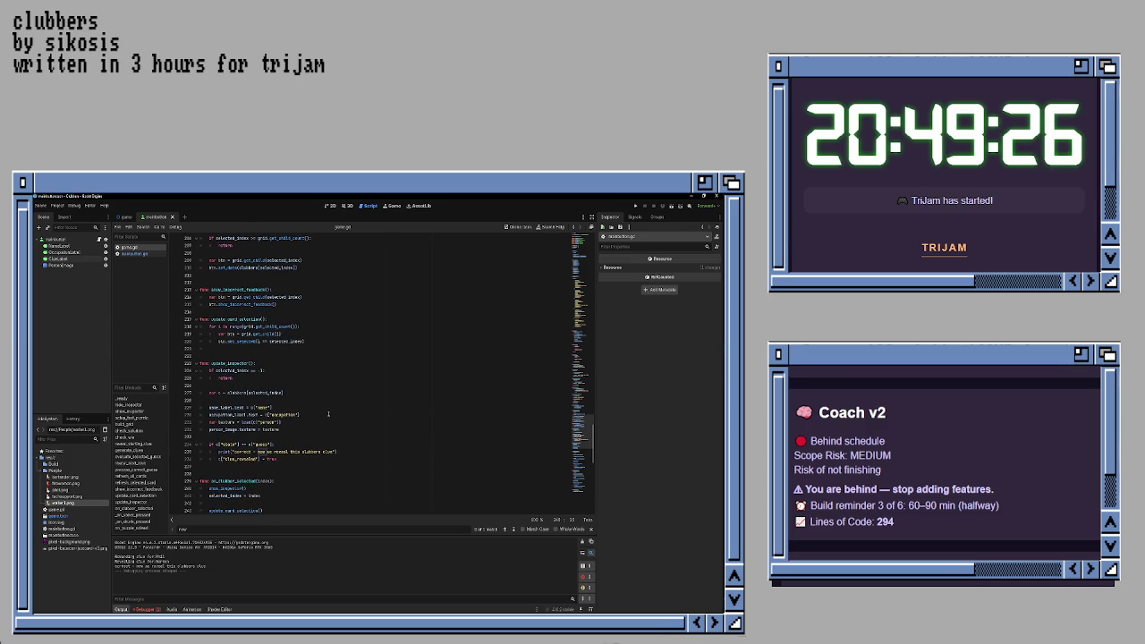
{"action": "scroll", "coordinate": [329, 414], "scroll_direction": "up", "scroll_amount": 2}
{"action": "left_click", "coordinate": [352, 357]}
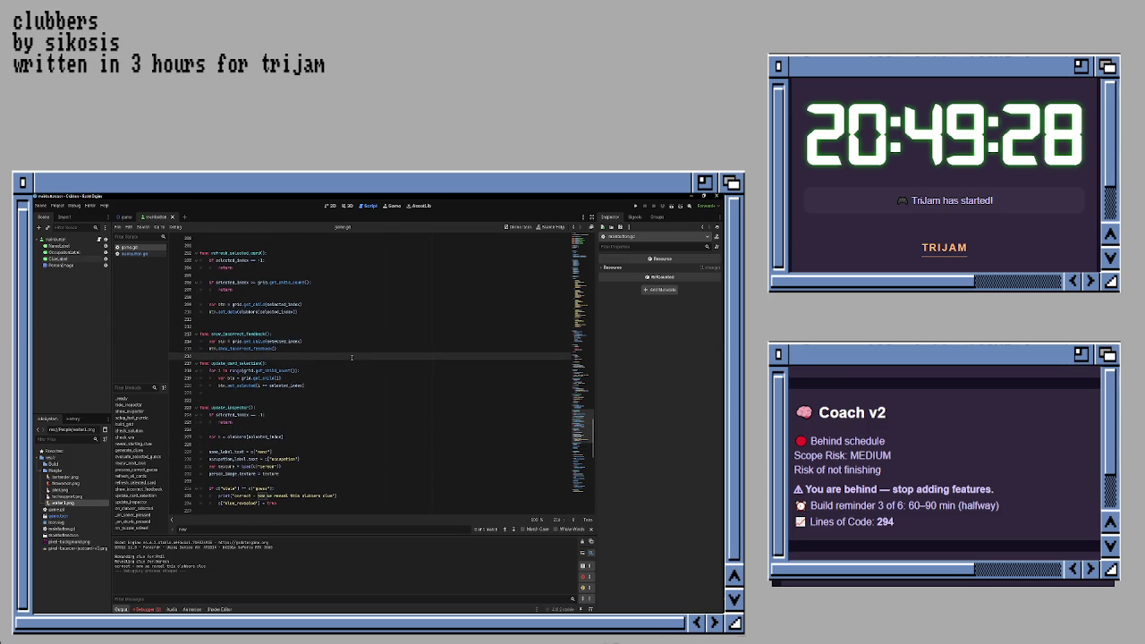
{"action": "key", "text": "Return"}
{"action": "scroll", "coordinate": [358, 351], "scroll_direction": "up", "scroll_amount": 4}
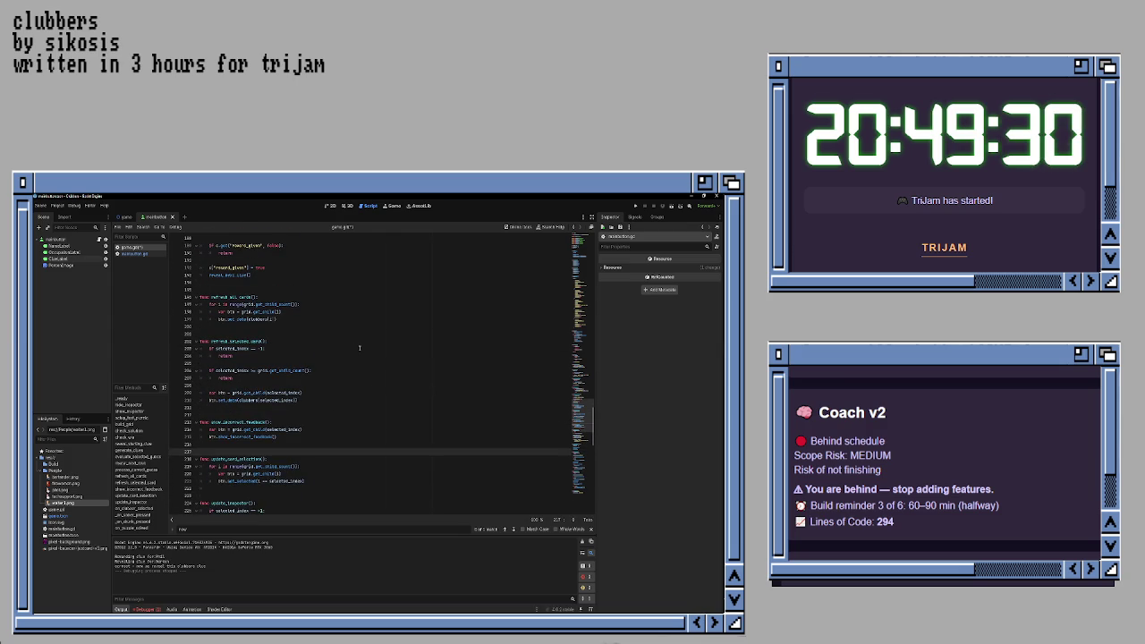
{"action": "scroll", "coordinate": [360, 348], "scroll_direction": "up", "scroll_amount": 8}
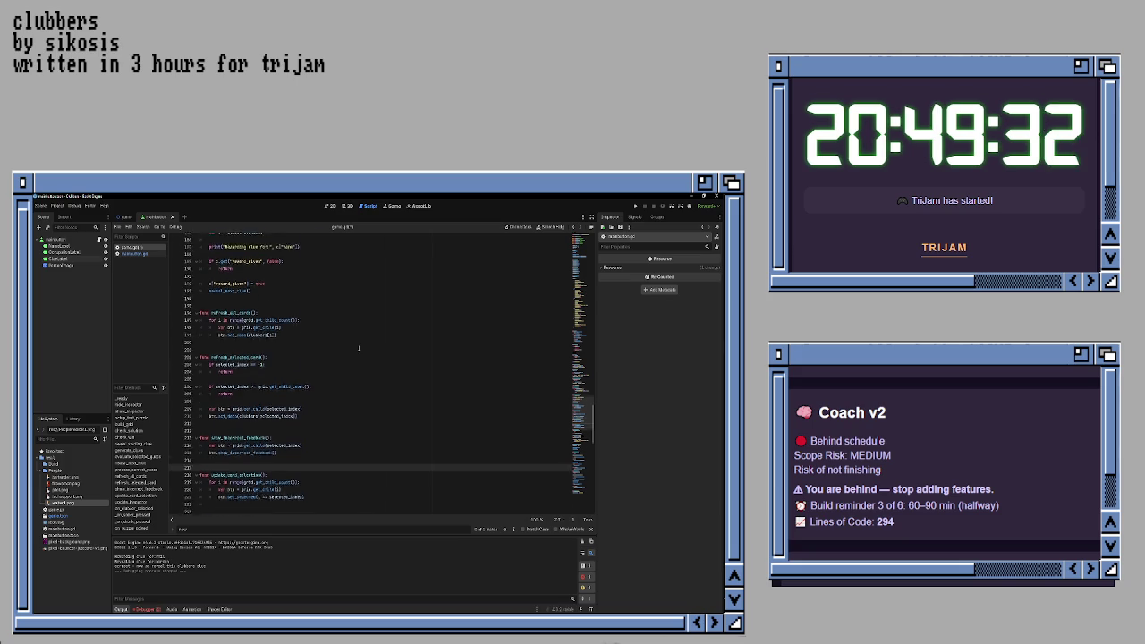
{"action": "scroll", "coordinate": [359, 349], "scroll_direction": "down", "scroll_amount": 5}
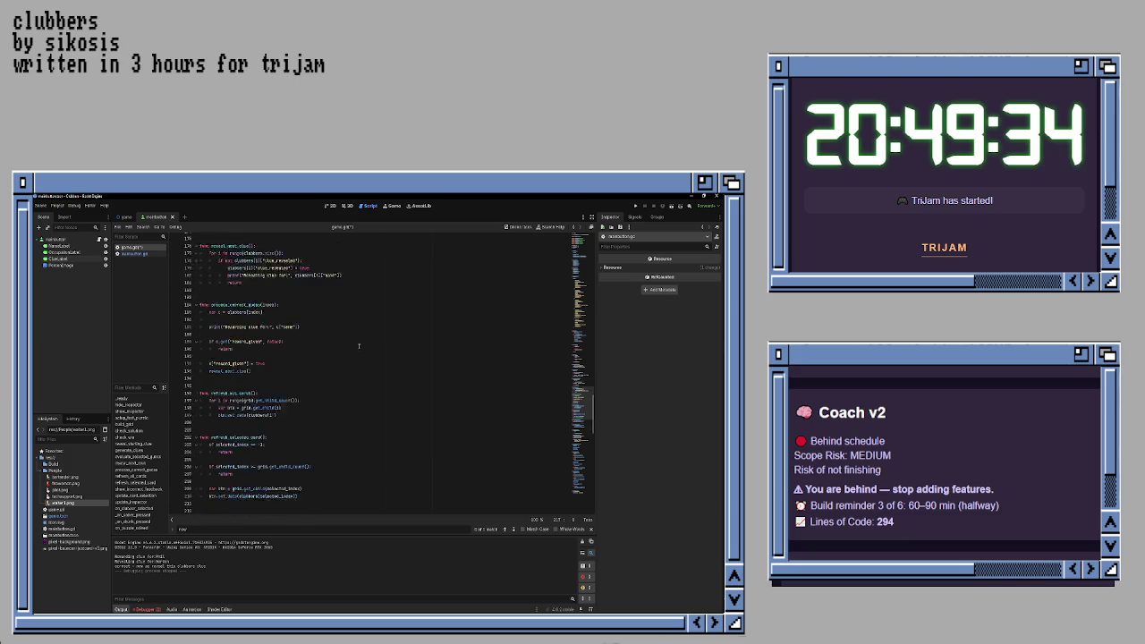
{"action": "key", "text": "ctrl+s"}
{"action": "scroll", "coordinate": [358, 347], "scroll_direction": "down", "scroll_amount": 4}
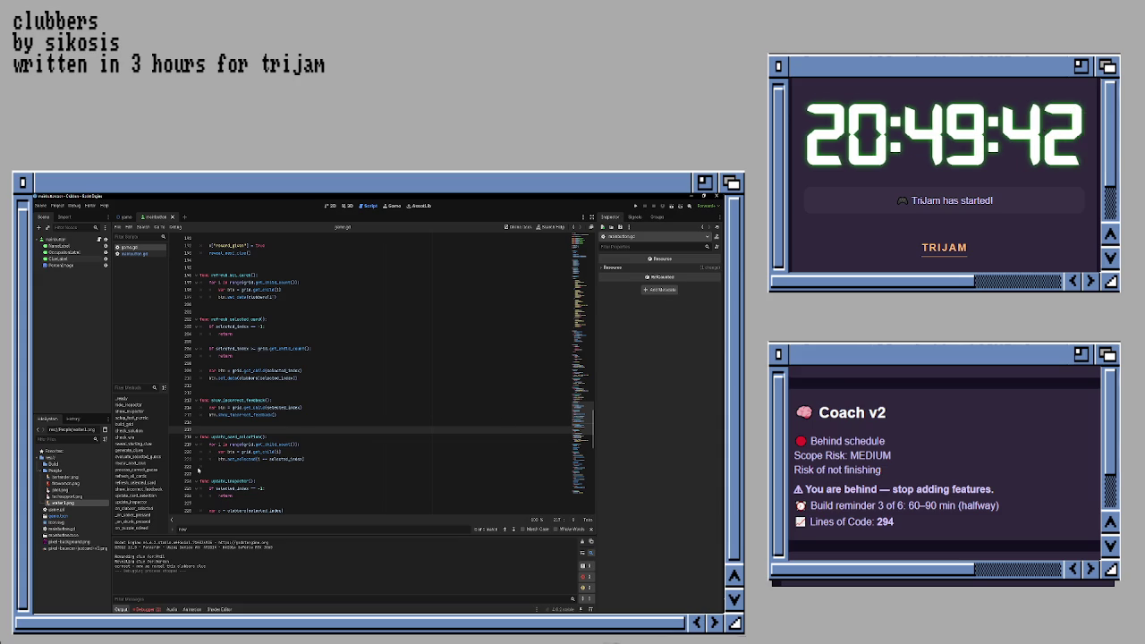
{"action": "left_click", "coordinate": [138, 470]}
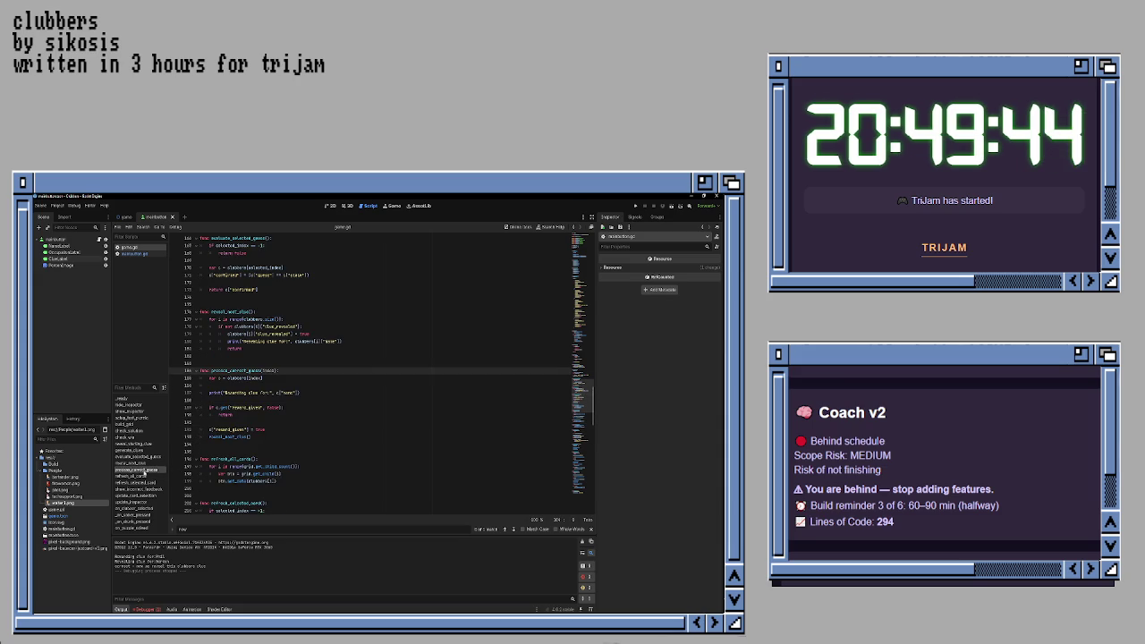
- Review the process_correct_guess and refresh_all_cards functions in game.gd
{"action": "left_click", "coordinate": [293, 379]}
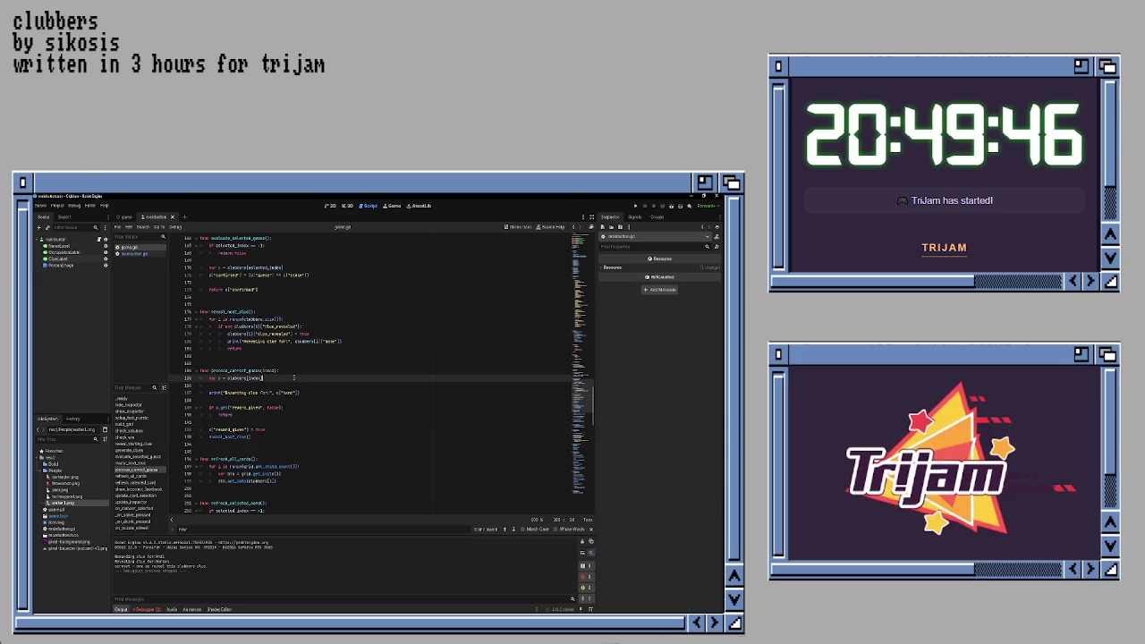
{"action": "left_click", "coordinate": [306, 393]}
{"action": "left_click", "coordinate": [311, 401]}
{"action": "left_click", "coordinate": [310, 408]}
{"action": "left_click", "coordinate": [307, 422]}
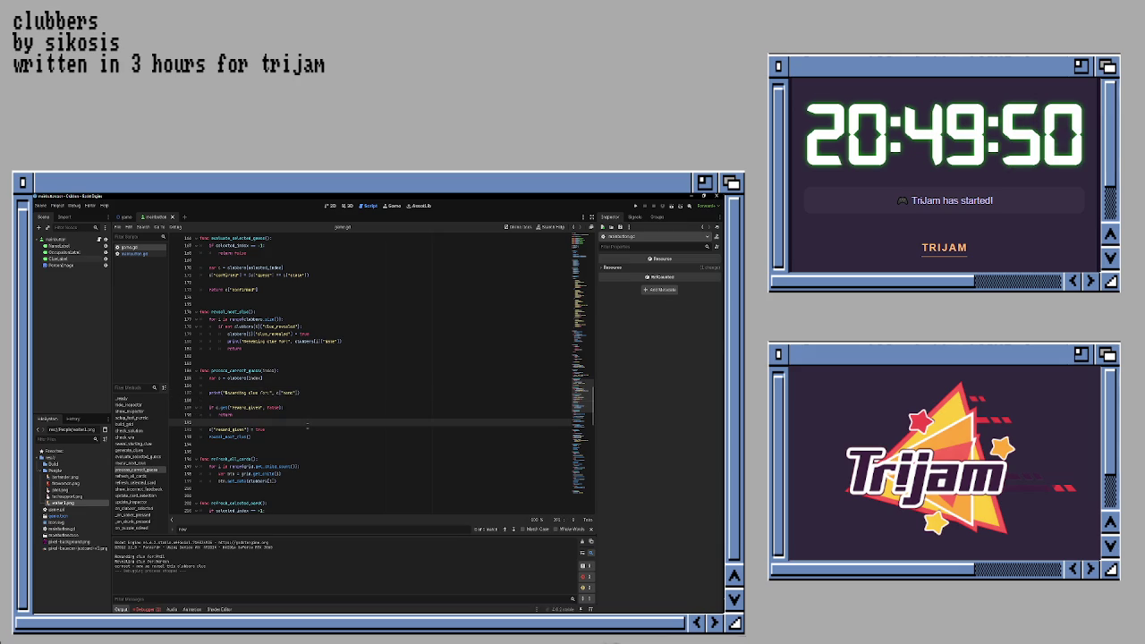
{"action": "left_click", "coordinate": [307, 430]}
{"action": "left_click", "coordinate": [306, 436]}
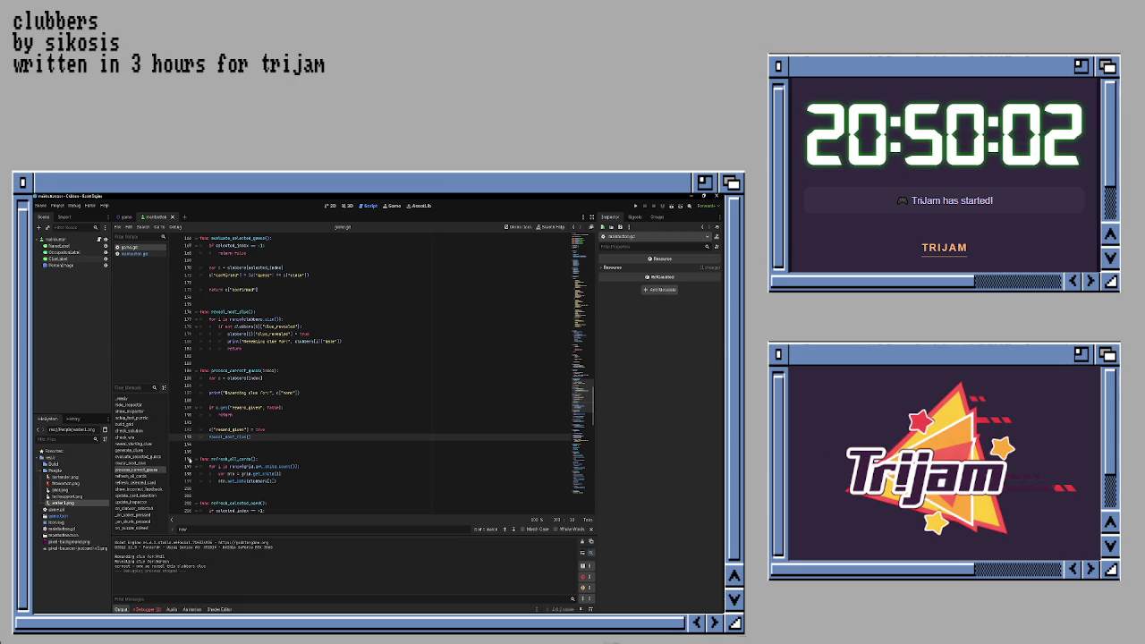
{"action": "left_click", "coordinate": [139, 476]}
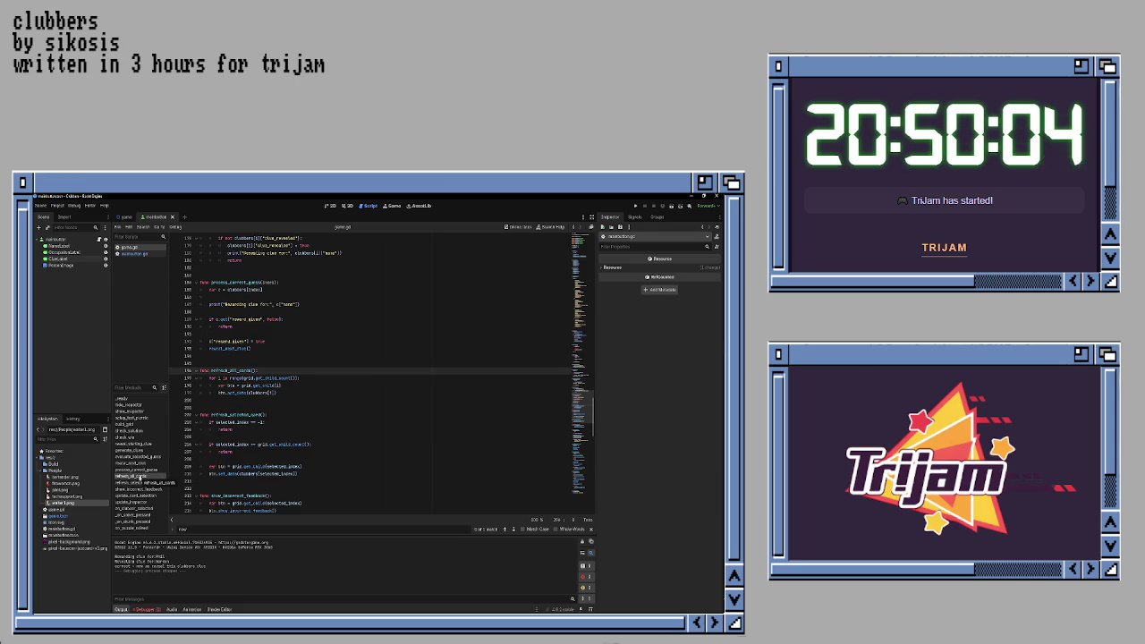
{"action": "left_click", "coordinate": [302, 394]}
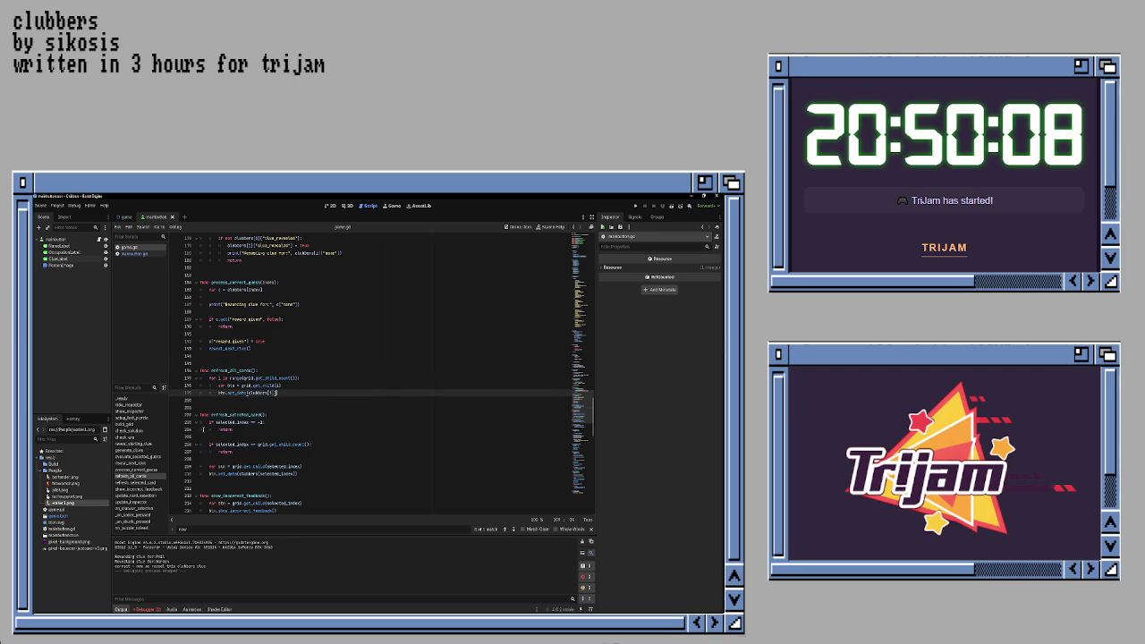
{"action": "left_click", "coordinate": [134, 470]}
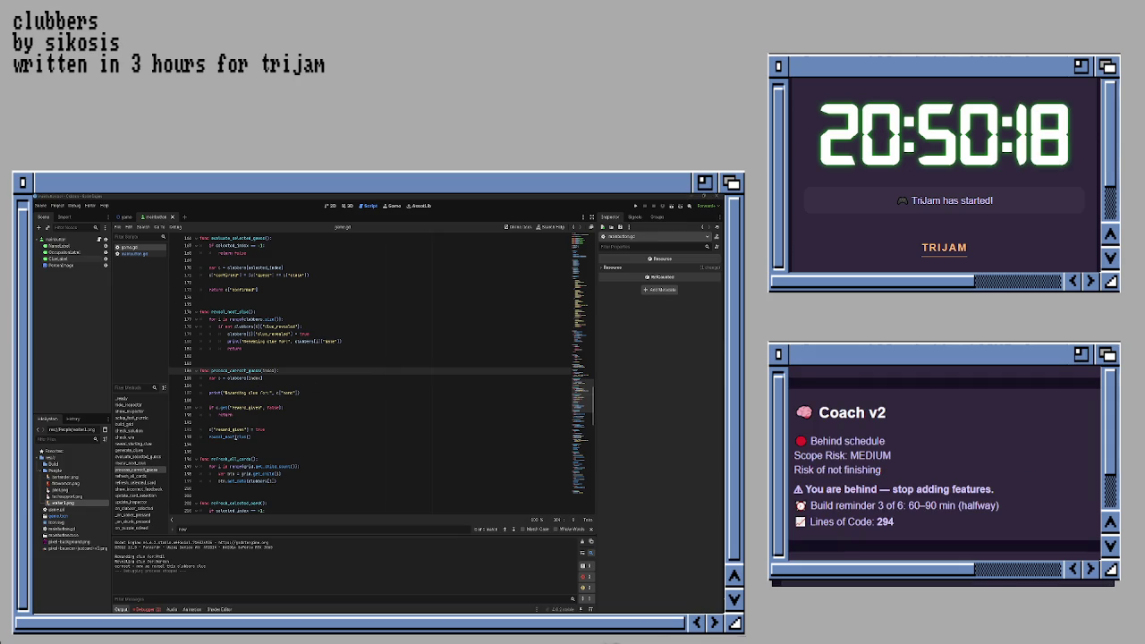
- In reveal_next_clue, change the print to use clubbers[i]["name"] instead of ["face"]
{"action": "left_click", "coordinate": [132, 463]}
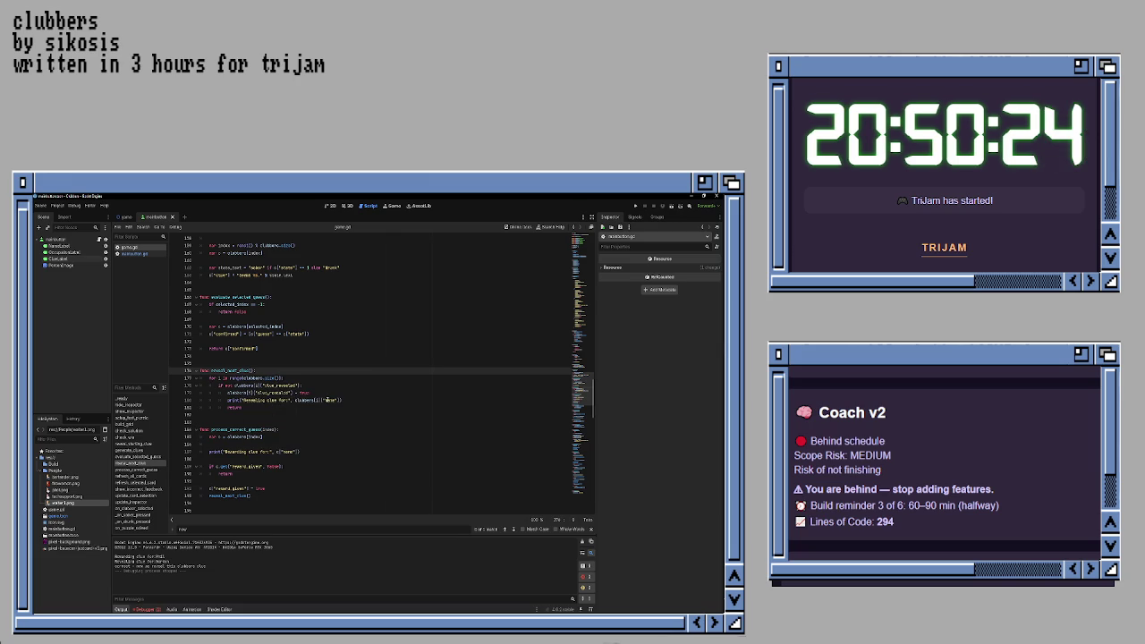
{"action": "type", "text": "name"}
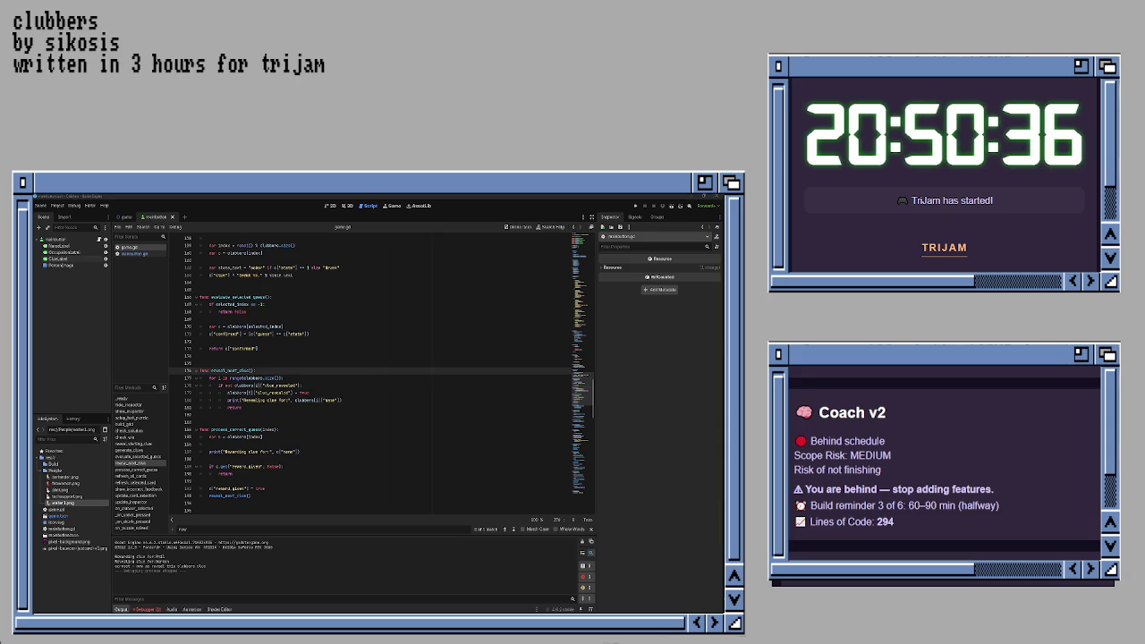
{"action": "scroll", "coordinate": [459, 458], "scroll_direction": "up", "scroll_amount": 3}
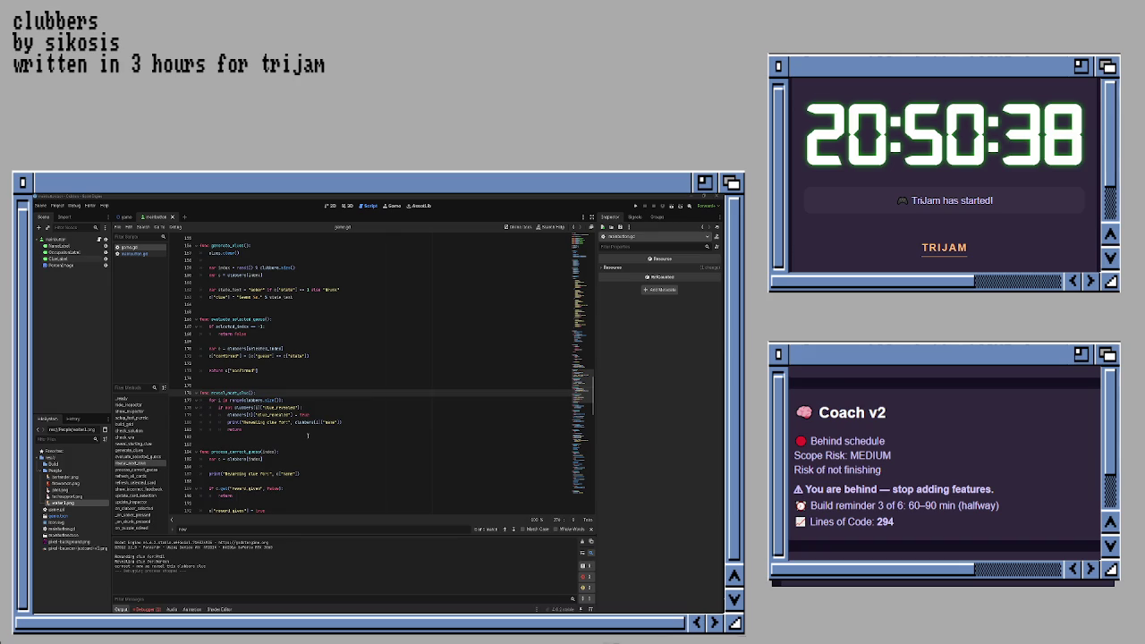
- Review evaluate_selected_guess, down to its var state_text line
{"action": "left_click", "coordinate": [136, 456]}
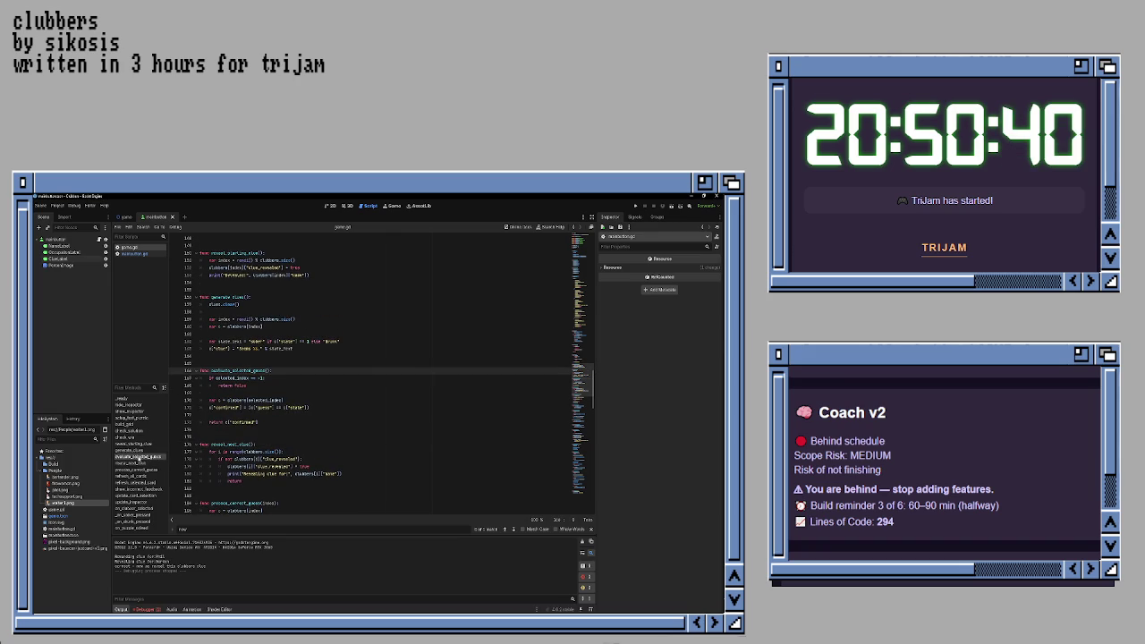
{"action": "scroll", "coordinate": [295, 445], "scroll_direction": "up", "scroll_amount": 2}
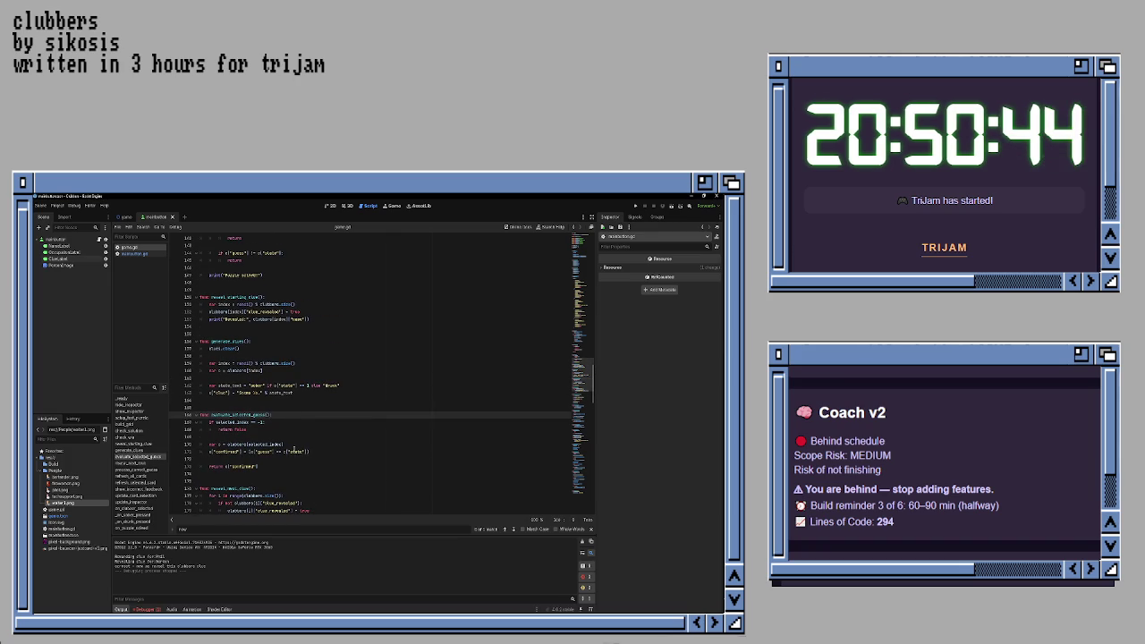
{"action": "scroll", "coordinate": [293, 452], "scroll_direction": "down", "scroll_amount": 1}
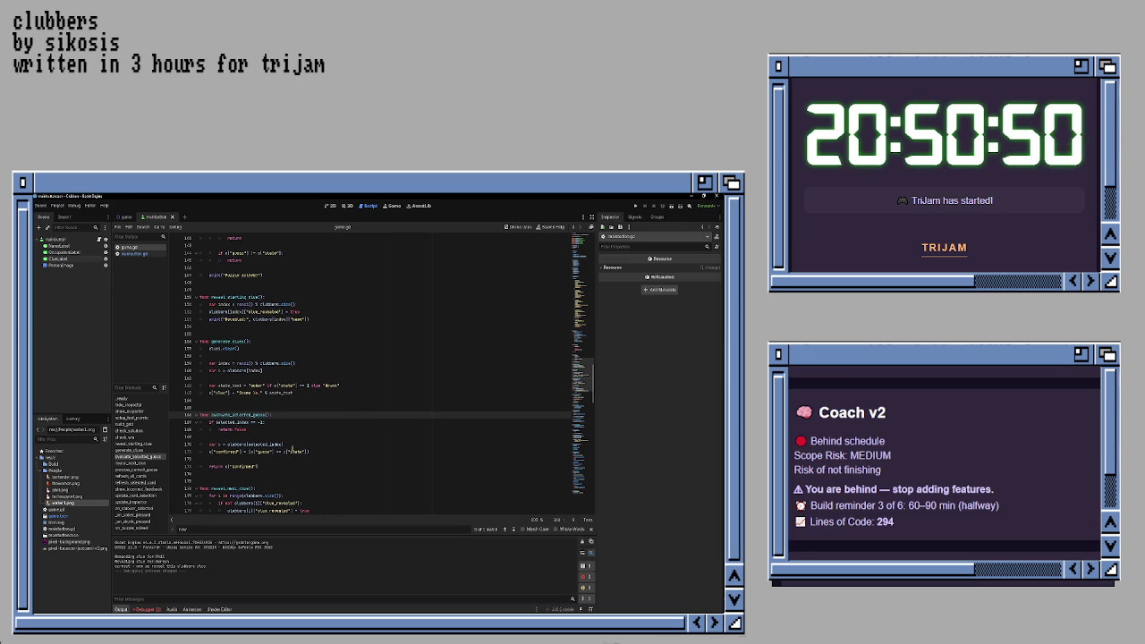
{"action": "scroll", "coordinate": [293, 447], "scroll_direction": "up", "scroll_amount": 1}
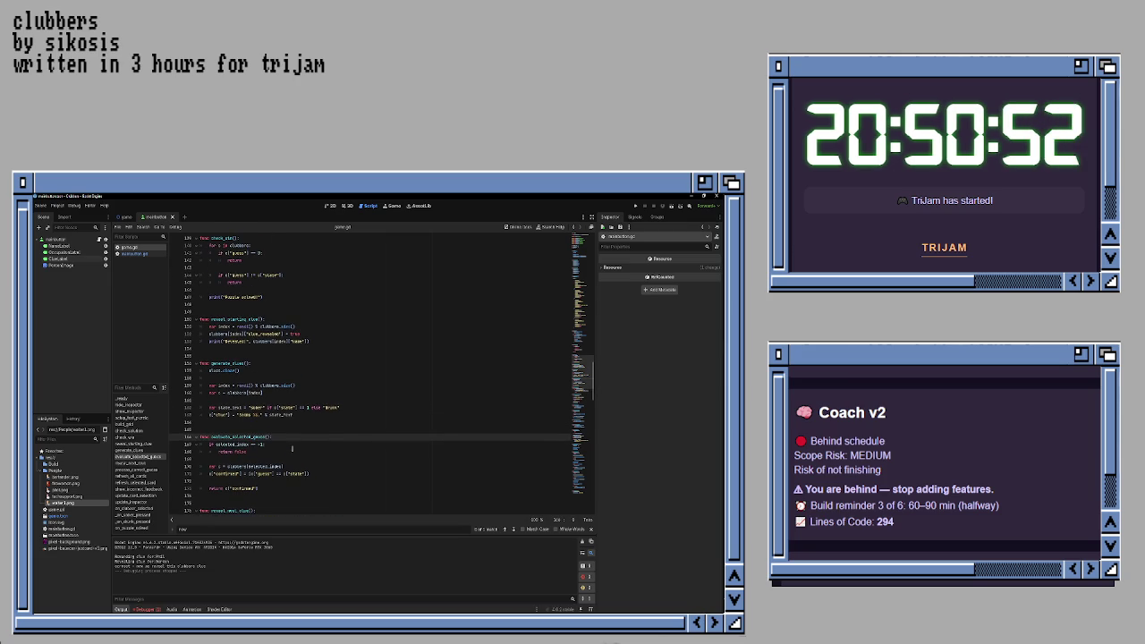
{"action": "left_click", "coordinate": [296, 408]}
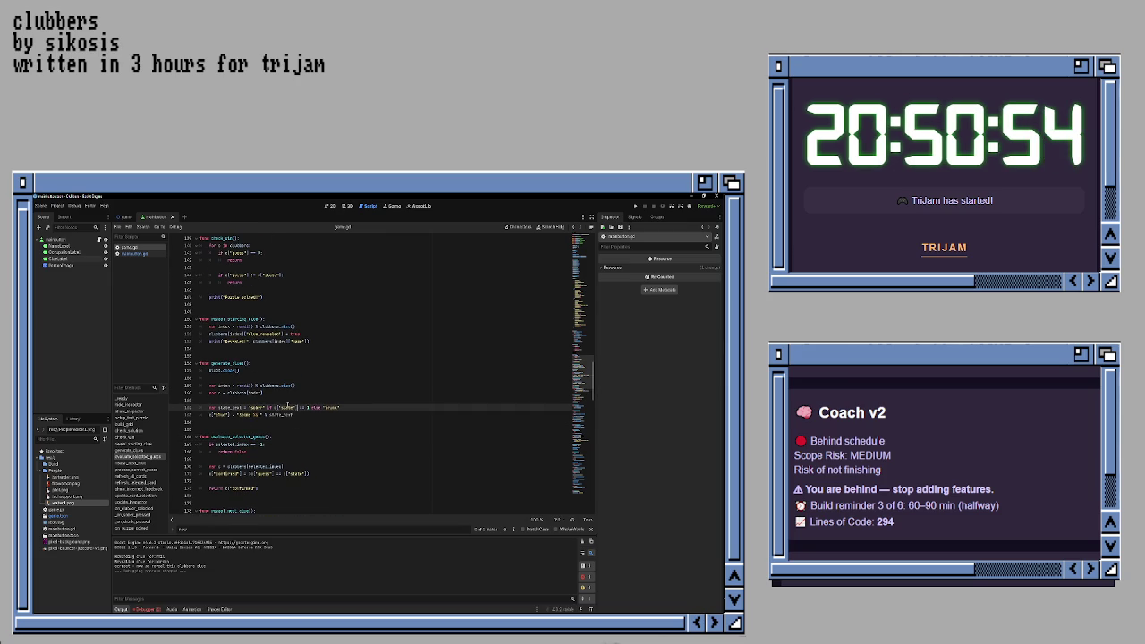
{"action": "scroll", "coordinate": [289, 407], "scroll_direction": "up", "scroll_amount": 1}
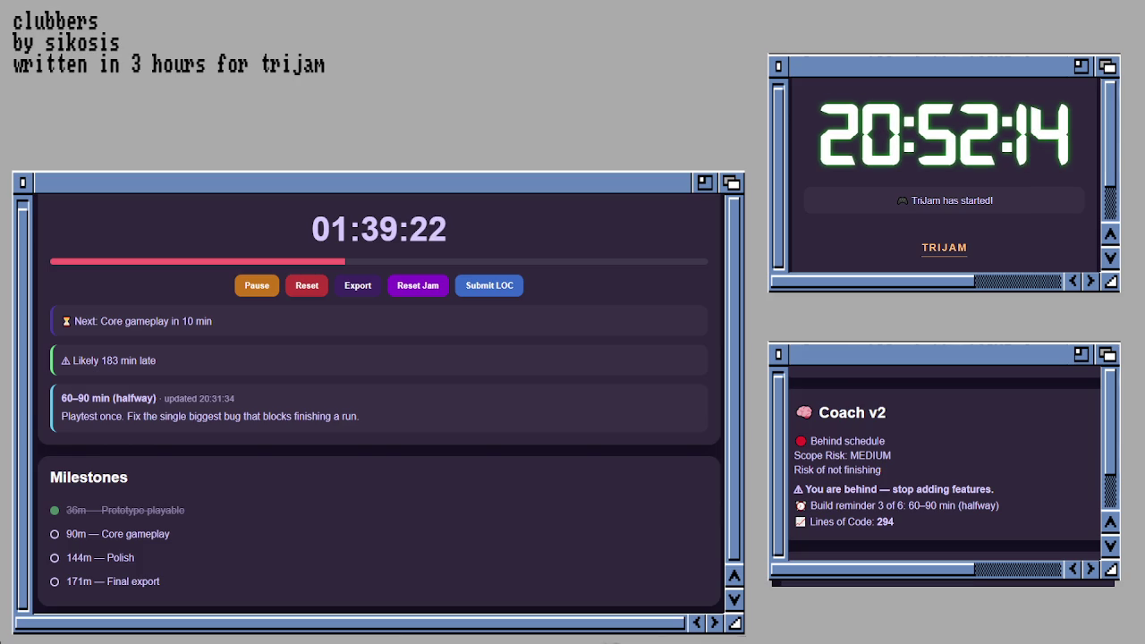
- Scroll the Jam timer dashboard to the coach's behind-schedule warning at build reminder 3 of 6
{"action": "scroll", "coordinate": [379, 402], "scroll_direction": "down", "scroll_amount": 5}
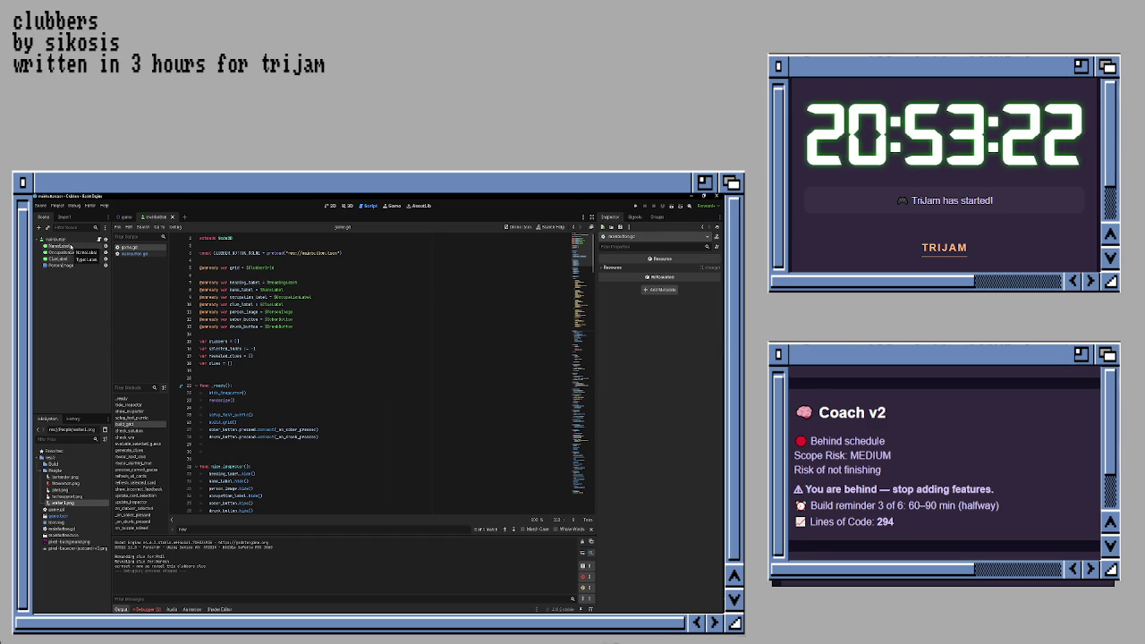
{"action": "left_click", "coordinate": [328, 349]}
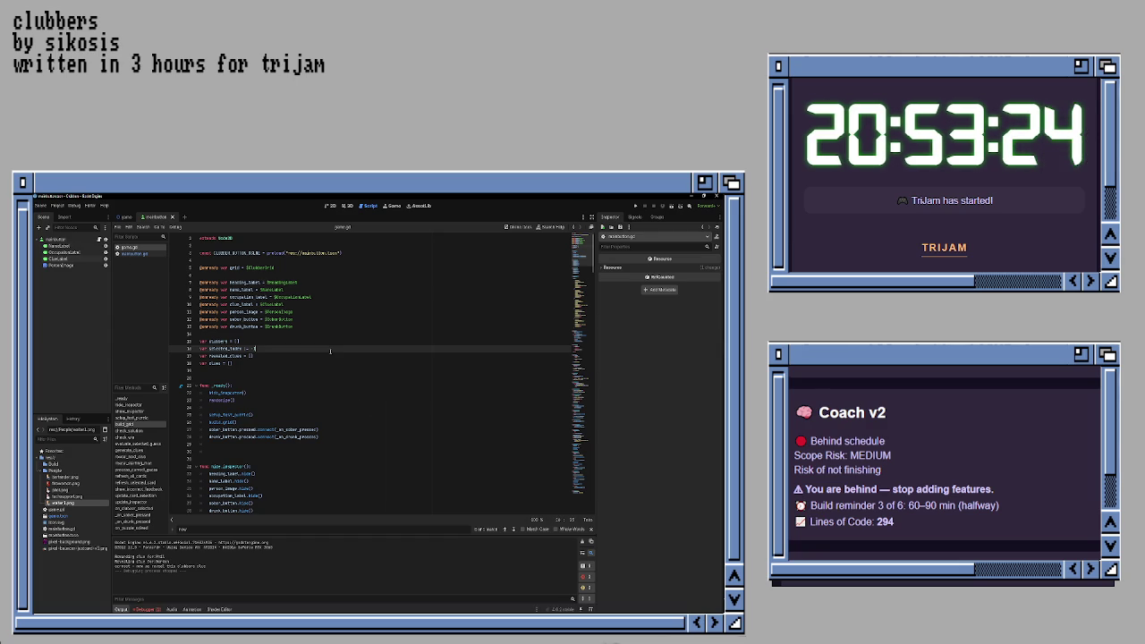
{"action": "left_click", "coordinate": [125, 218]}
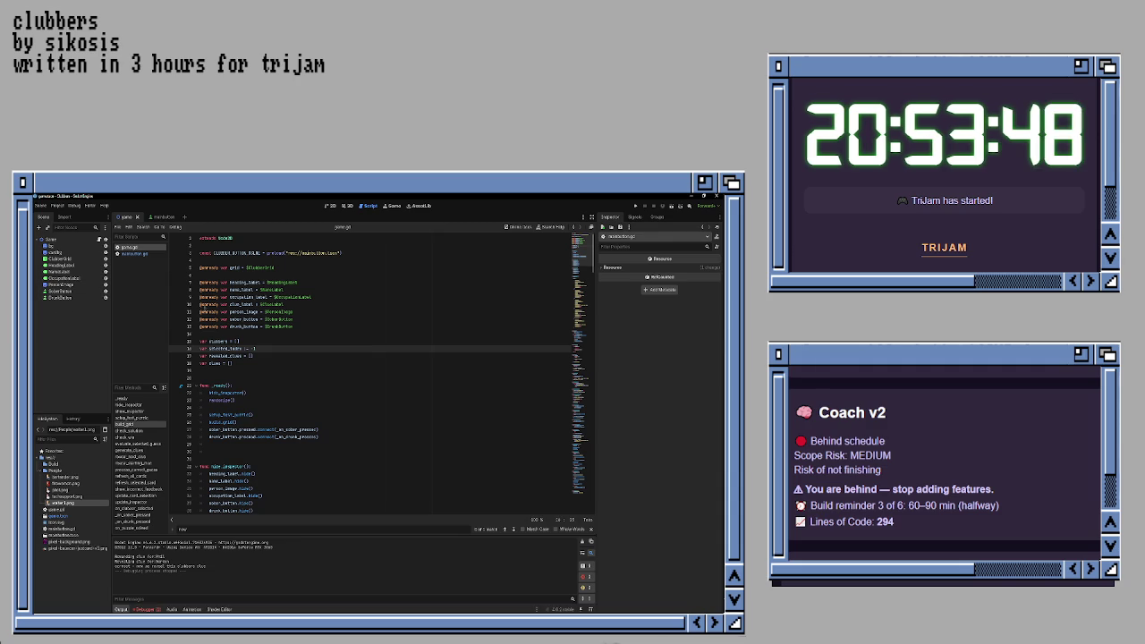
{"action": "left_click", "coordinate": [284, 304]}
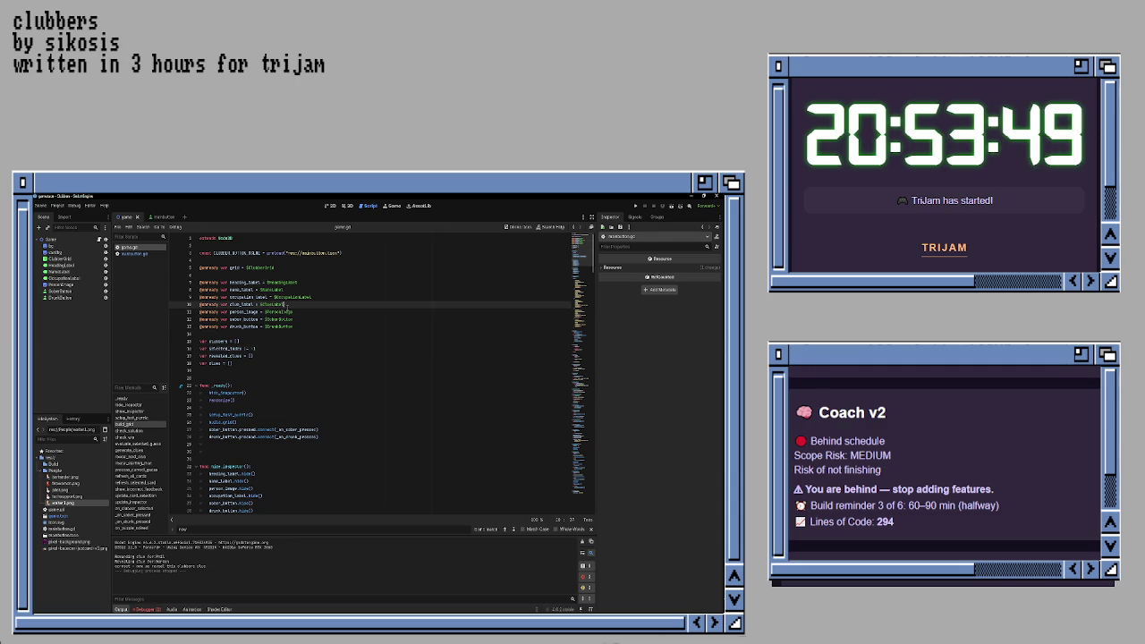
{"action": "left_click", "coordinate": [126, 255]}
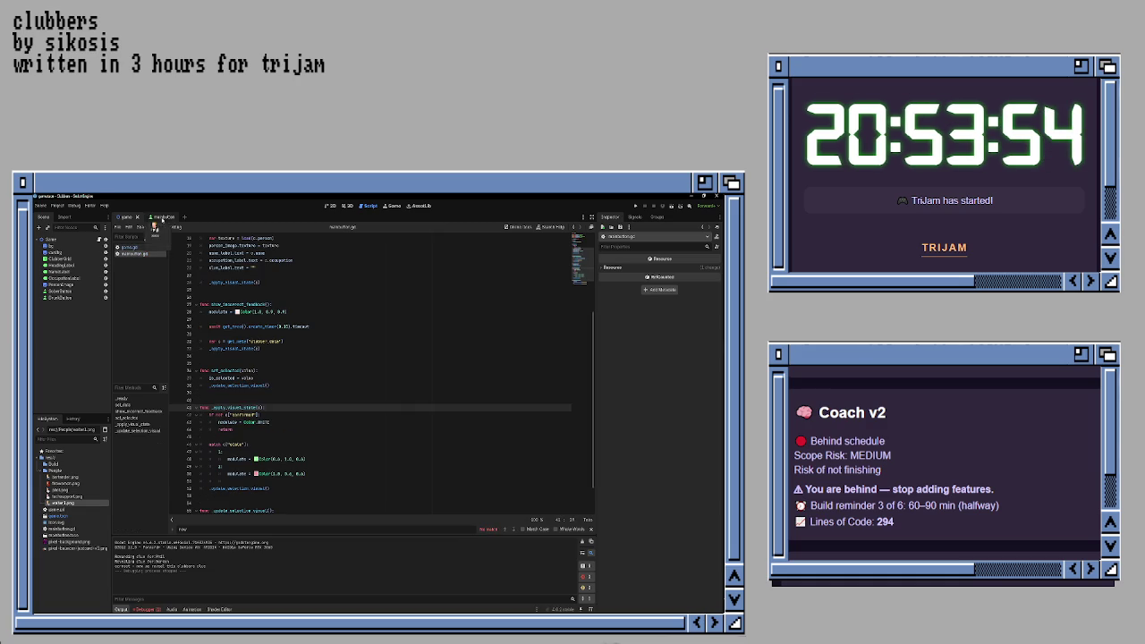
{"action": "left_click", "coordinate": [160, 218]}
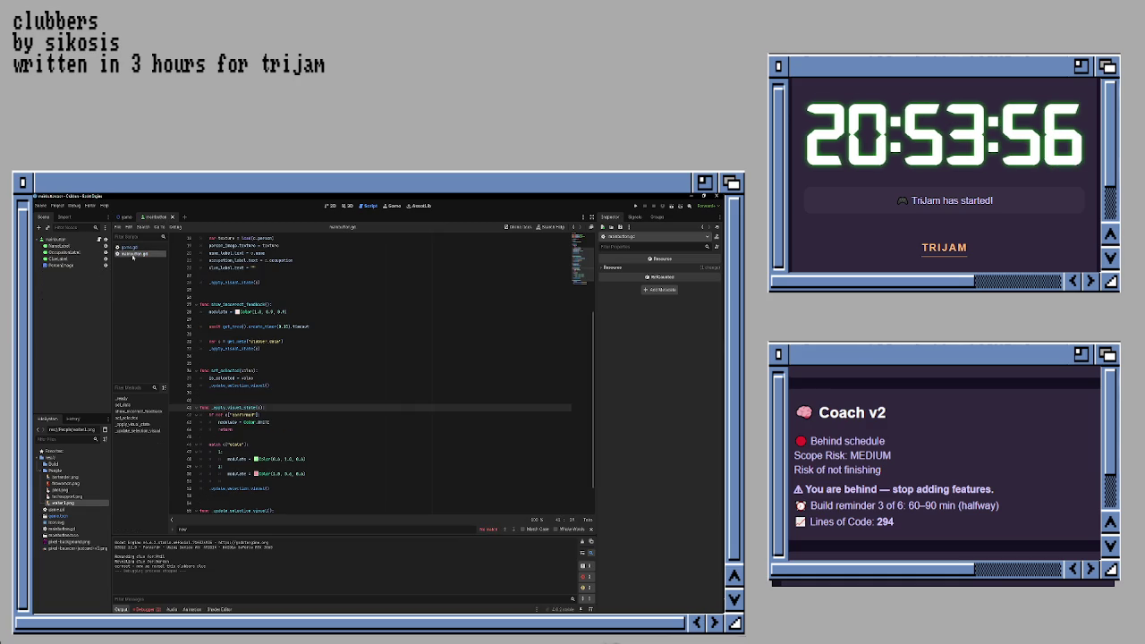
{"action": "scroll", "coordinate": [273, 275], "scroll_direction": "up", "scroll_amount": 5}
{"action": "left_click", "coordinate": [292, 276]}
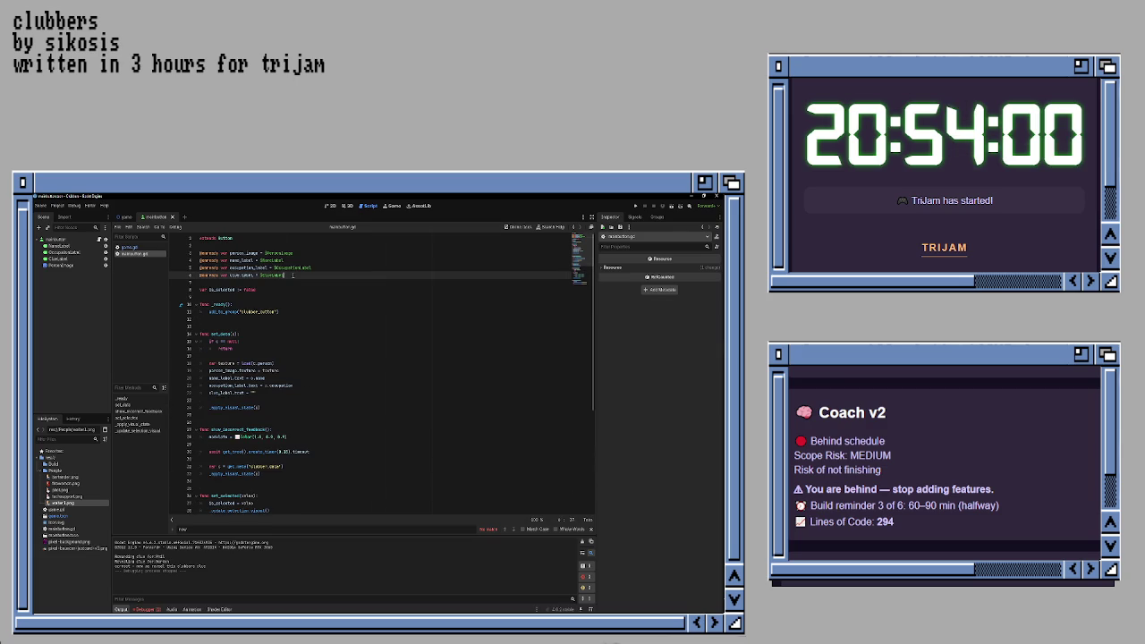
- Review game.gd's _ready function and its hide_inspector() call, then run the game with F5
{"action": "left_click", "coordinate": [130, 247]}
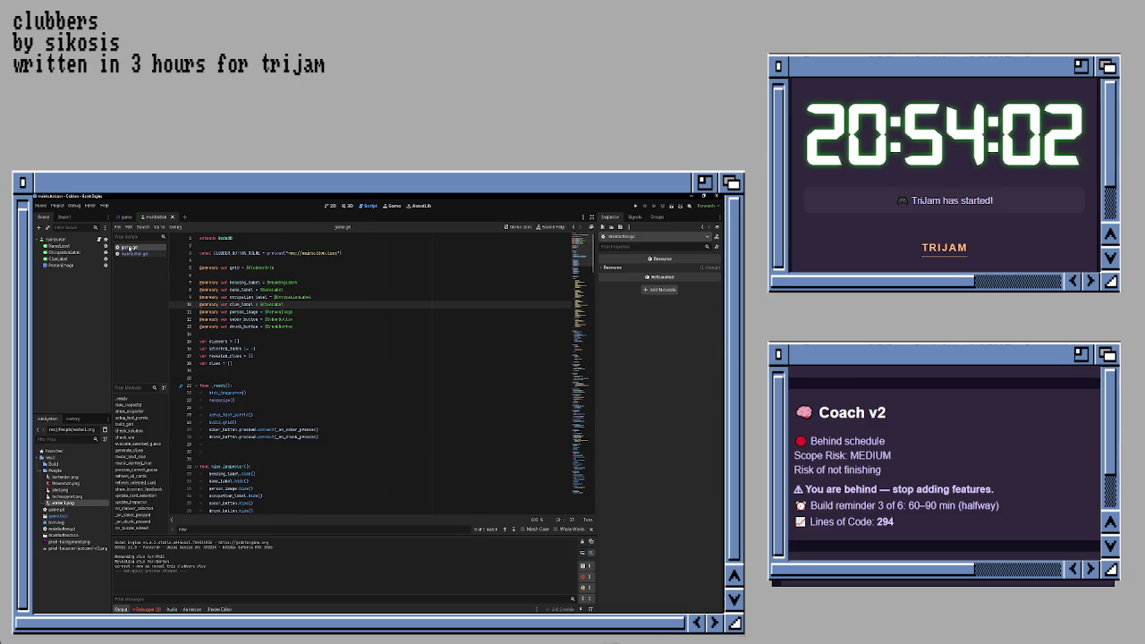
{"action": "left_click", "coordinate": [125, 220]}
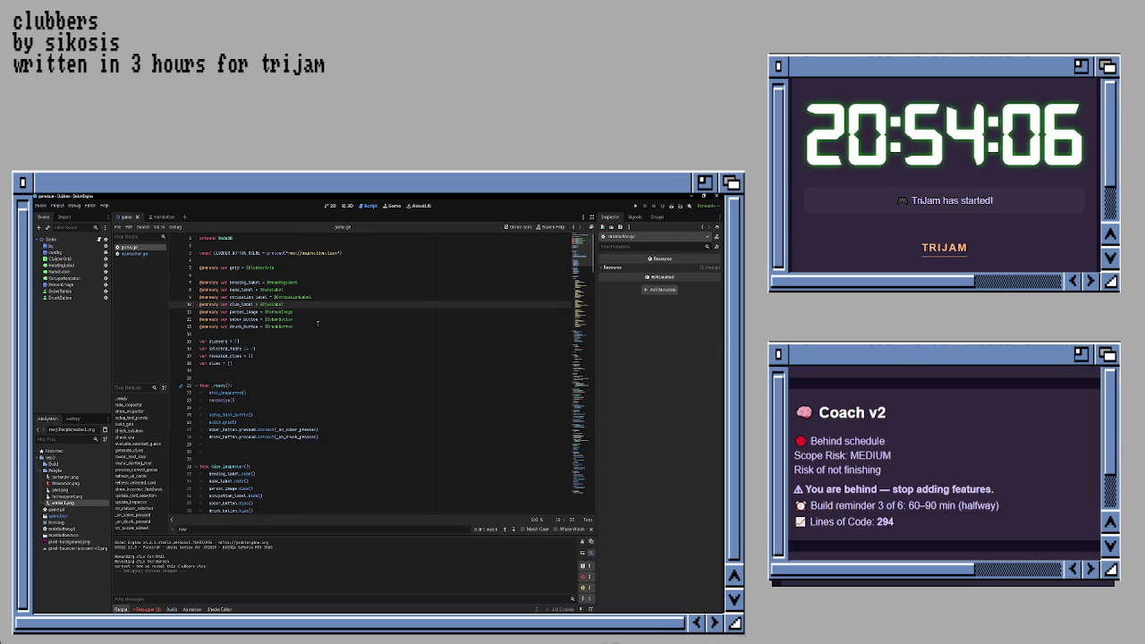
{"action": "scroll", "coordinate": [314, 323], "scroll_direction": "down", "scroll_amount": 3}
{"action": "scroll", "coordinate": [320, 315], "scroll_direction": "up", "scroll_amount": 3}
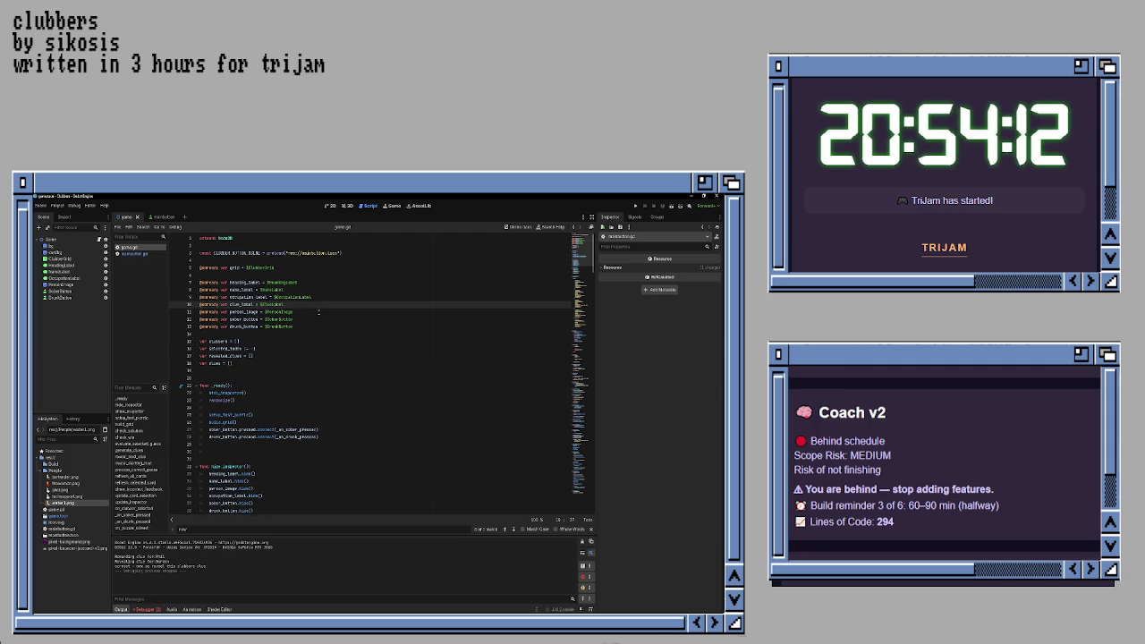
{"action": "scroll", "coordinate": [316, 312], "scroll_direction": "down", "scroll_amount": 3}
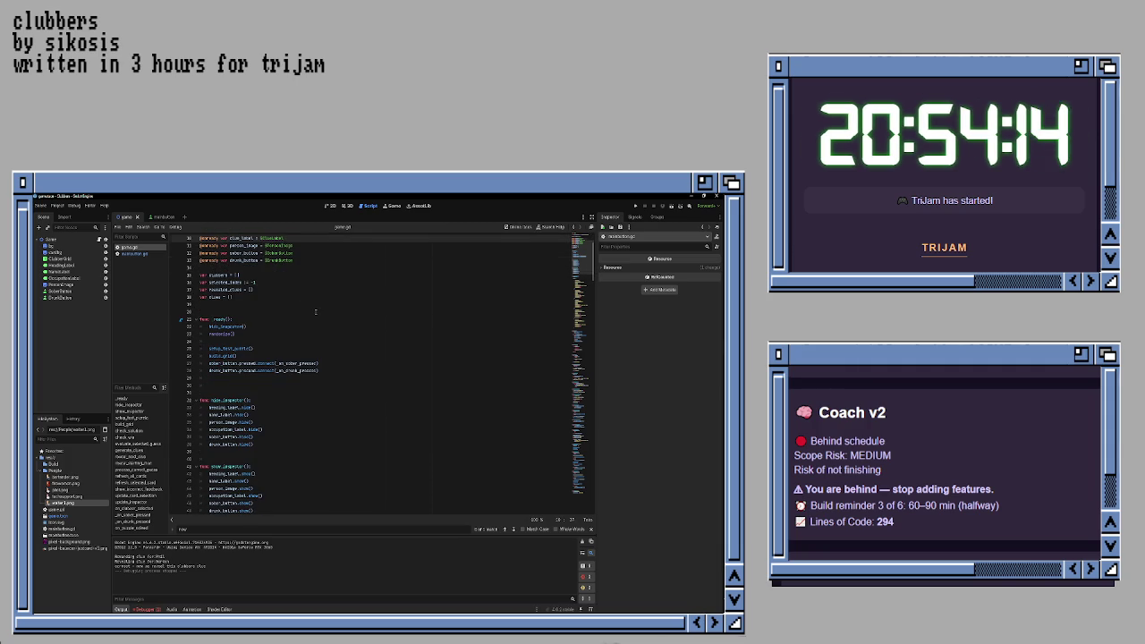
{"action": "left_click", "coordinate": [321, 326]}
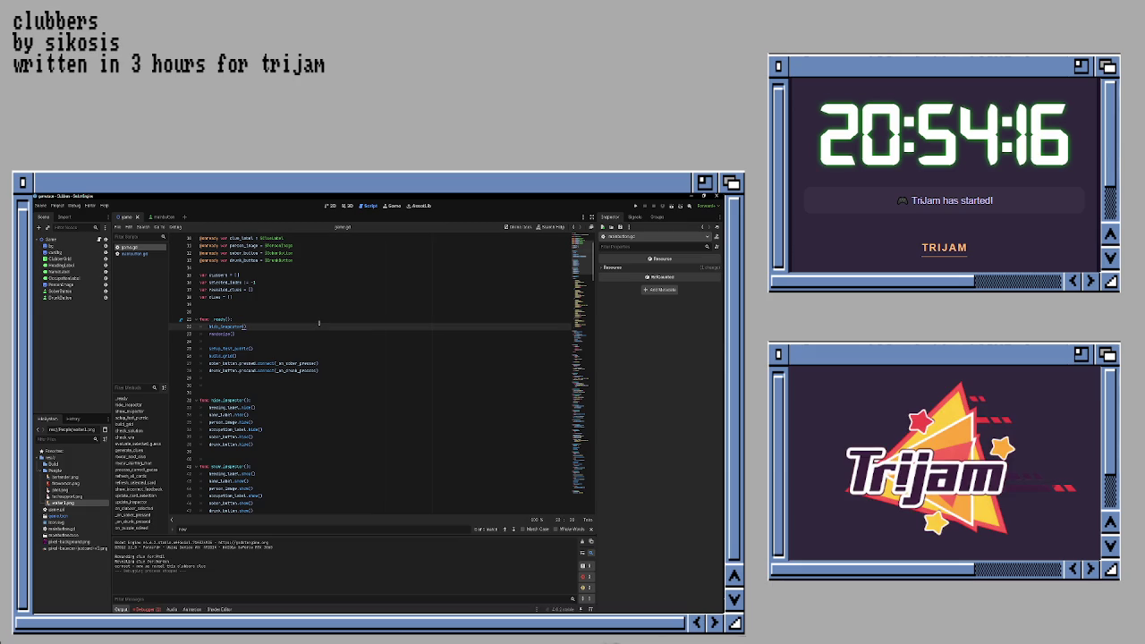
{"action": "key", "text": "F5"}
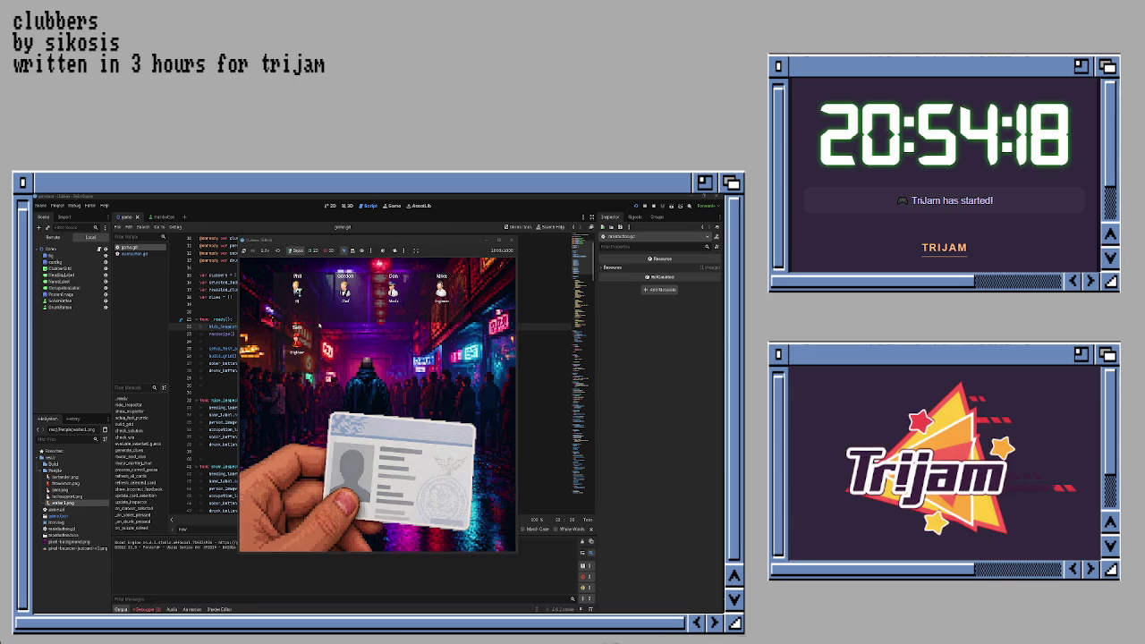
- Open a clubber's ID card and judge them SOBER until the game crashes
{"action": "left_click", "coordinate": [303, 304]}
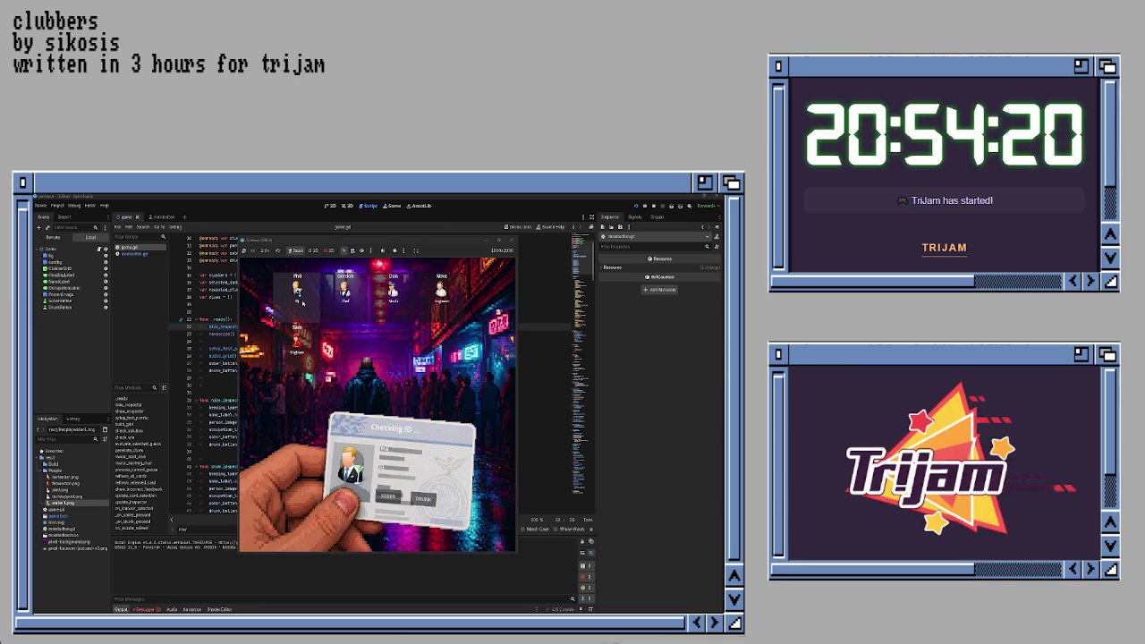
{"action": "left_click", "coordinate": [391, 497]}
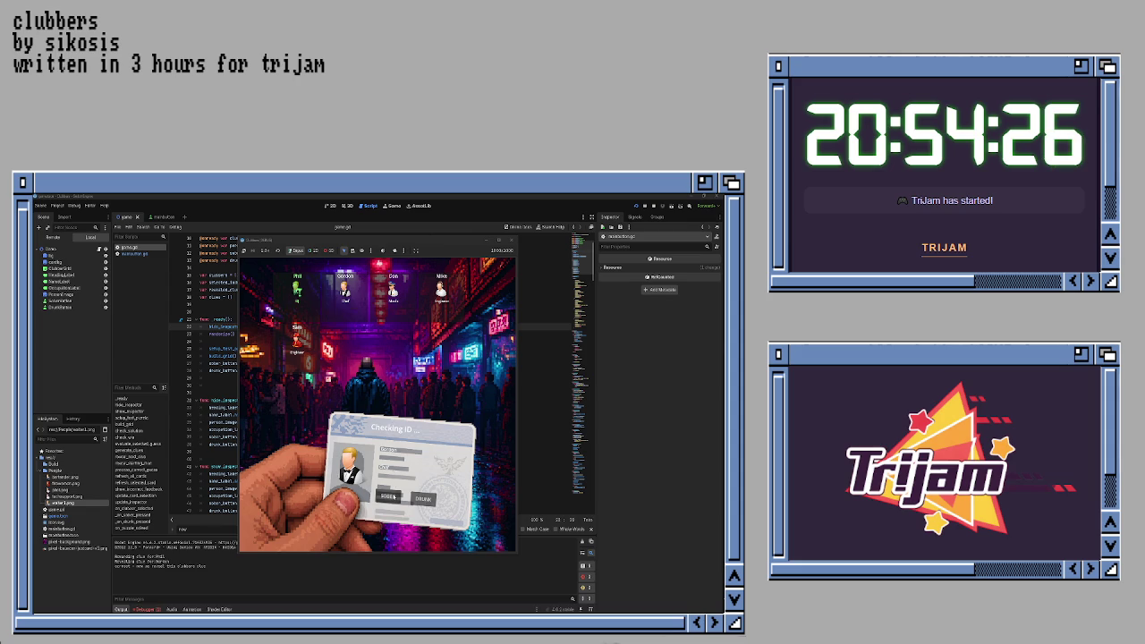
{"action": "left_click", "coordinate": [391, 498]}
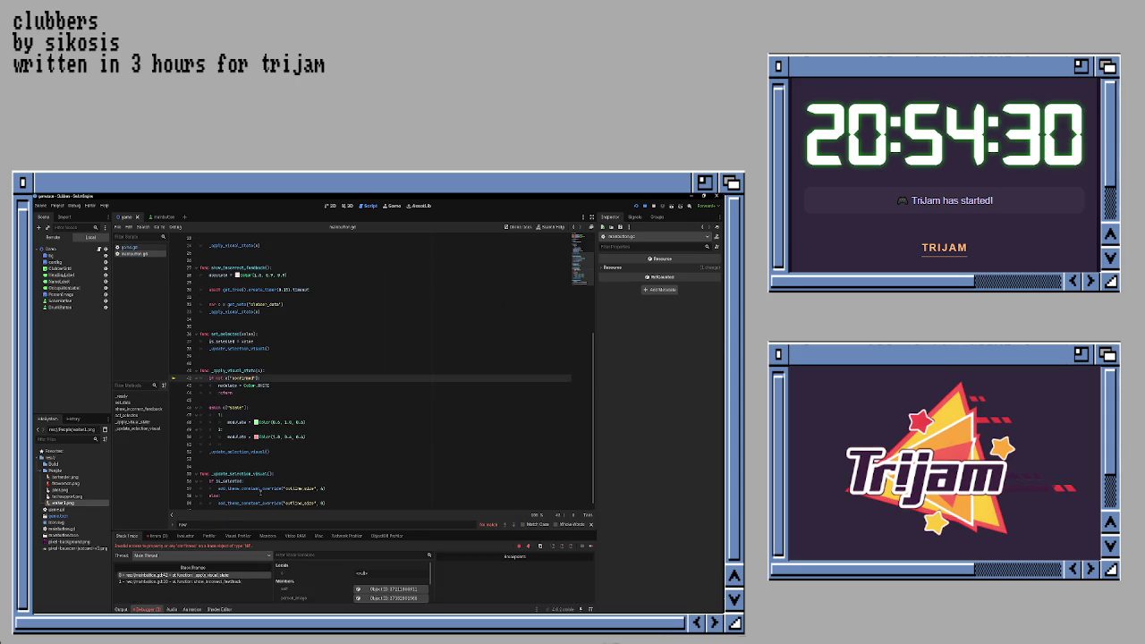
- Trace the _apply_visual_state and get_meta debugger errors to their lines in game.gd
{"action": "left_click", "coordinate": [158, 535]}
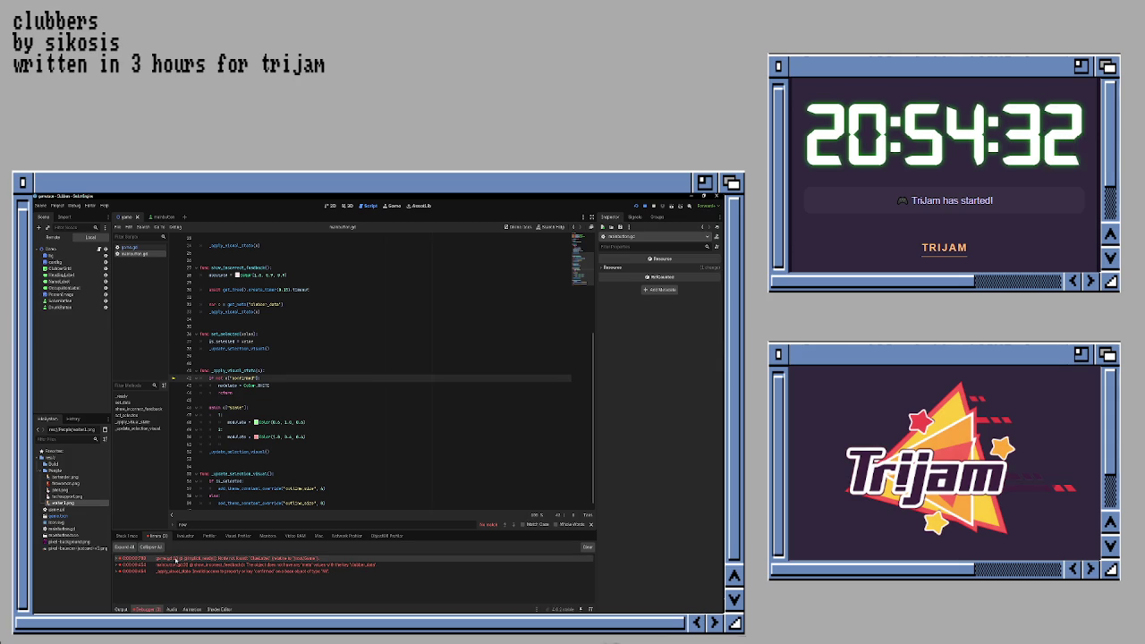
{"action": "left_click", "coordinate": [187, 571]}
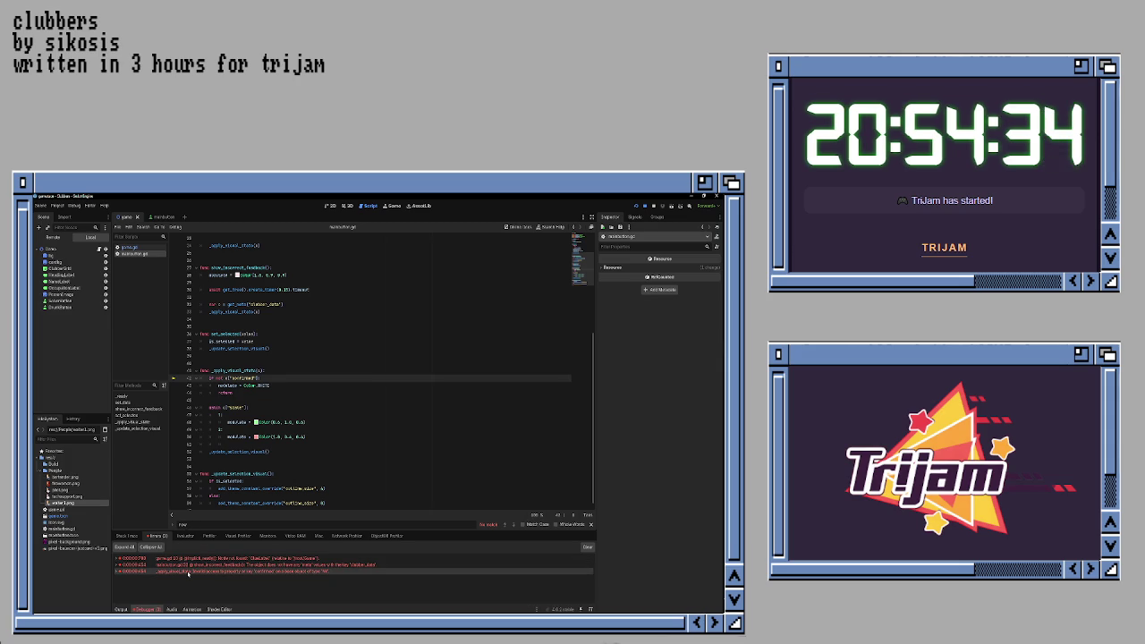
{"action": "double_click", "coordinate": [188, 572]}
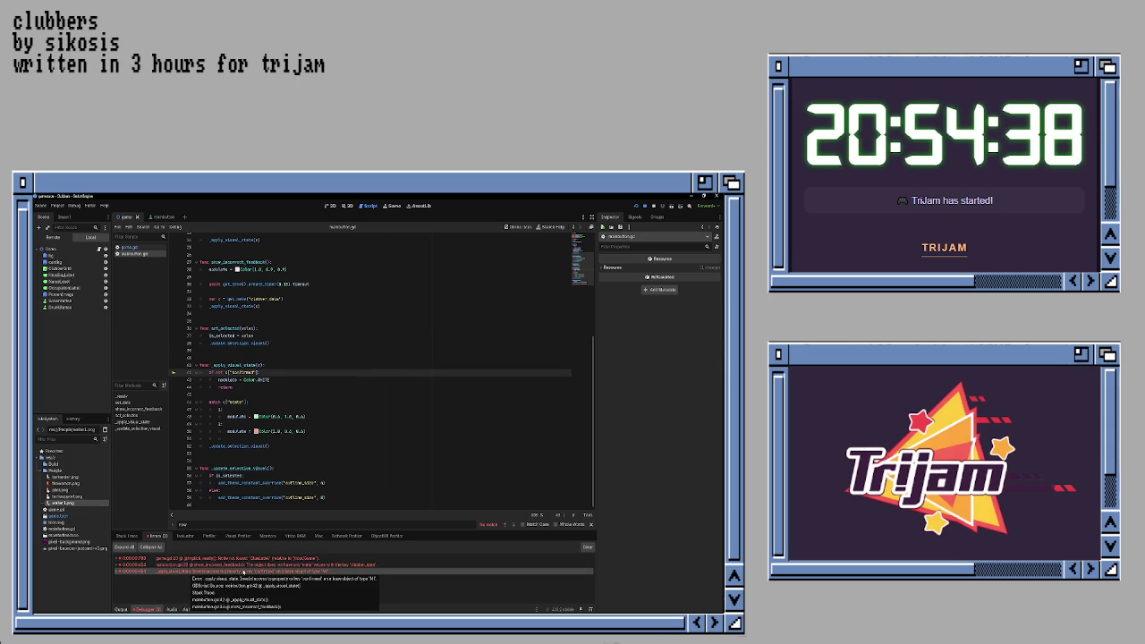
{"action": "double_click", "coordinate": [248, 565]}
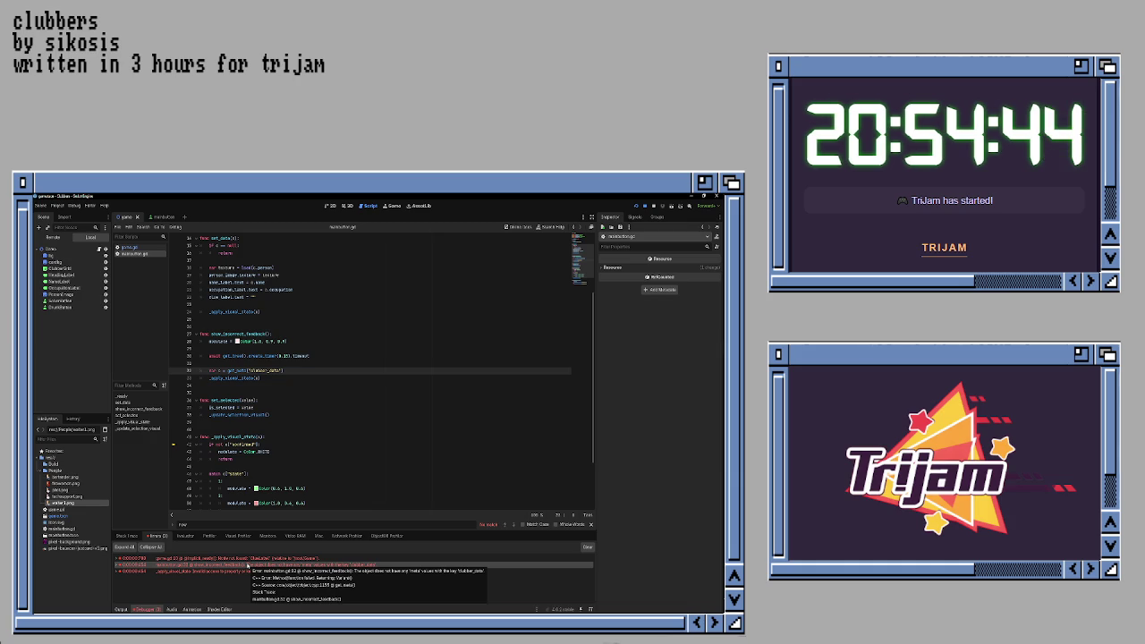
{"action": "left_click", "coordinate": [248, 559]}
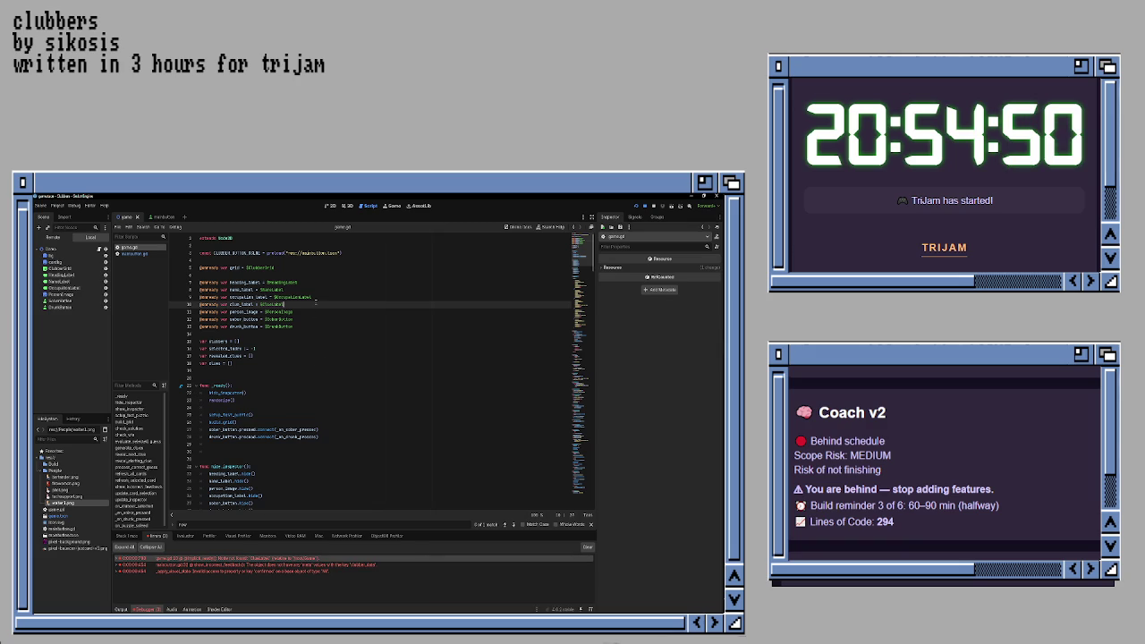
{"action": "scroll", "coordinate": [327, 335], "scroll_direction": "down", "scroll_amount": 3}
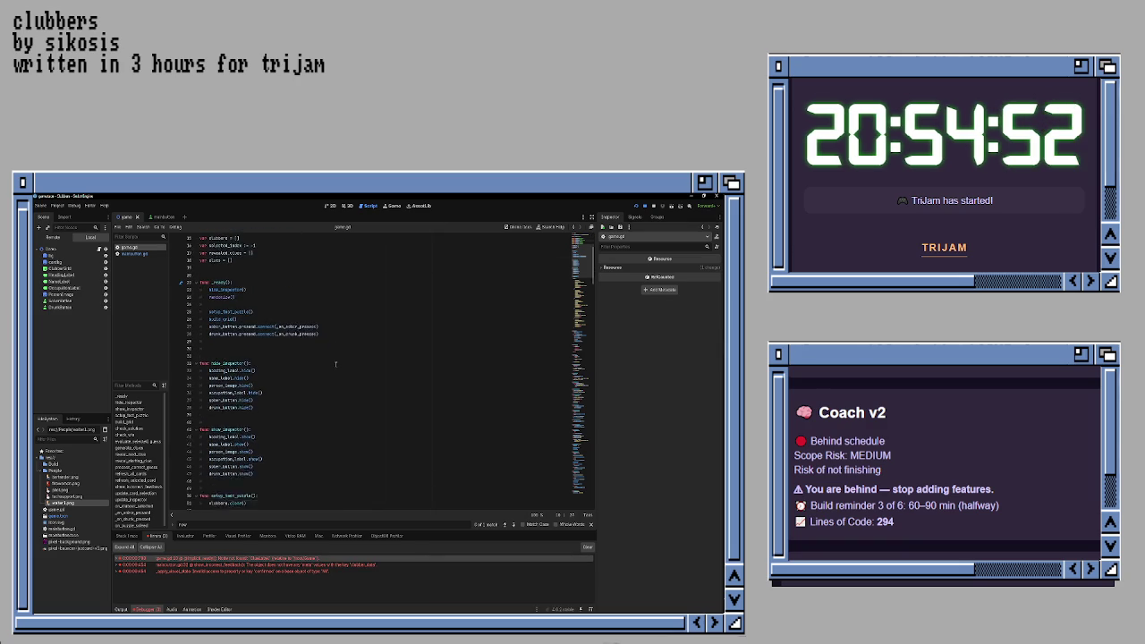
{"action": "scroll", "coordinate": [335, 363], "scroll_direction": "up", "scroll_amount": 3}
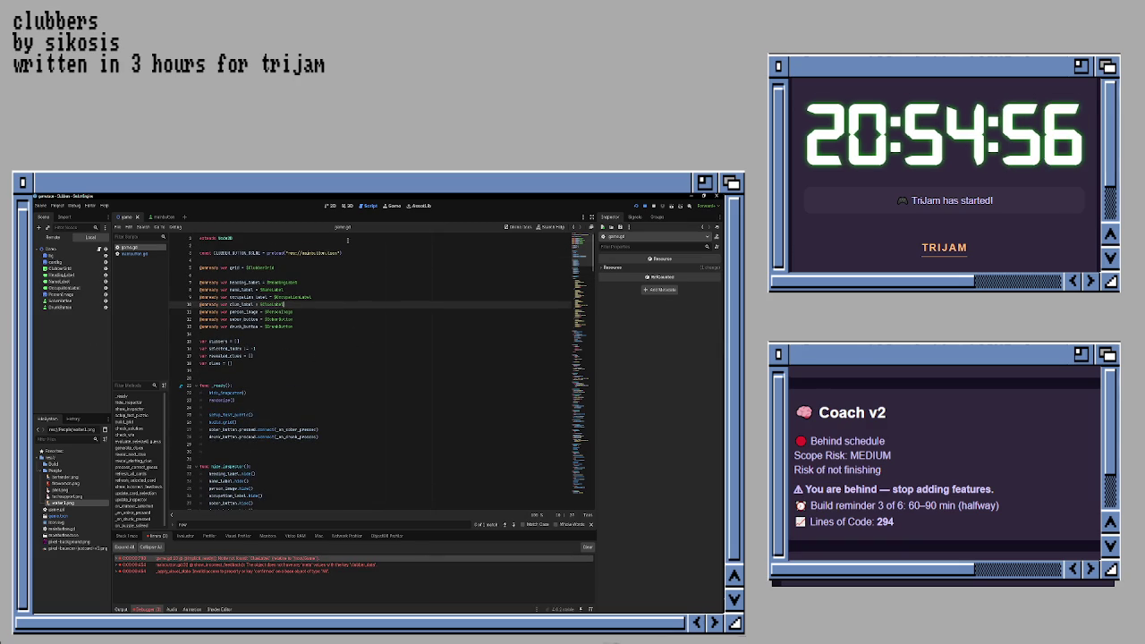
{"action": "left_click", "coordinate": [329, 206]}
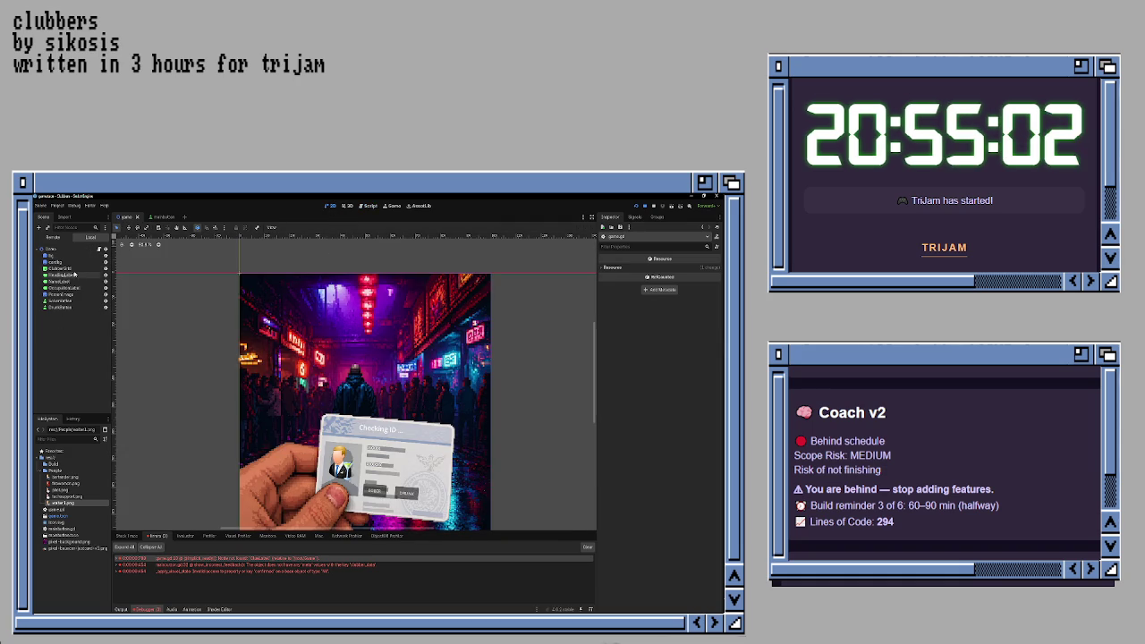
- Duplicate the OccupationLabel node and rename the copy IDLabel
{"action": "left_click", "coordinate": [61, 288]}
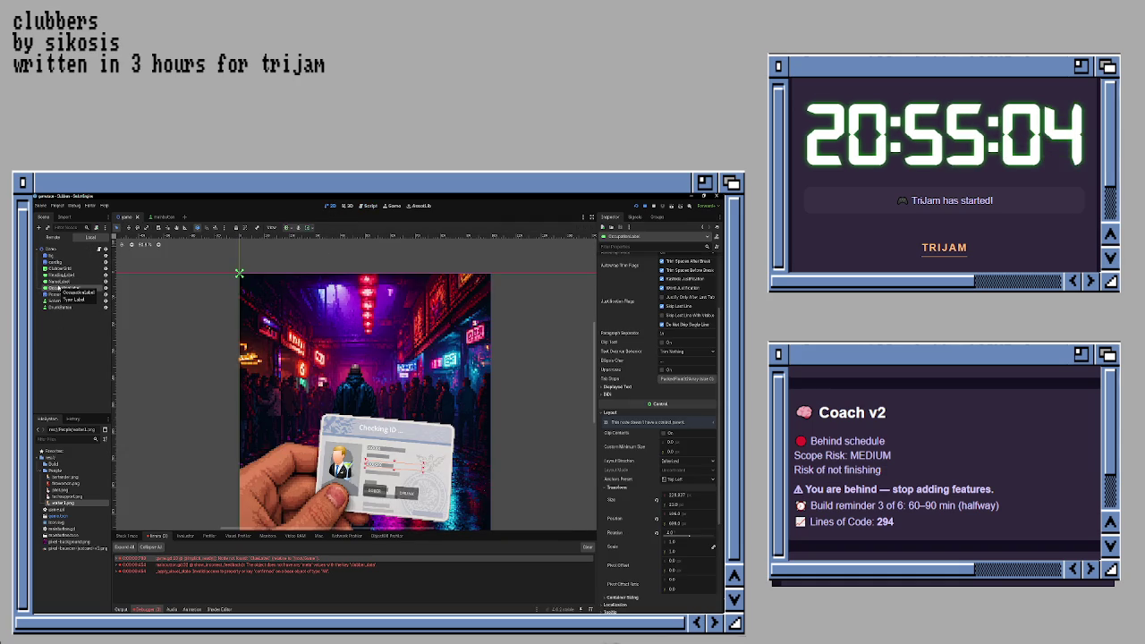
{"action": "right_click", "coordinate": [67, 289]}
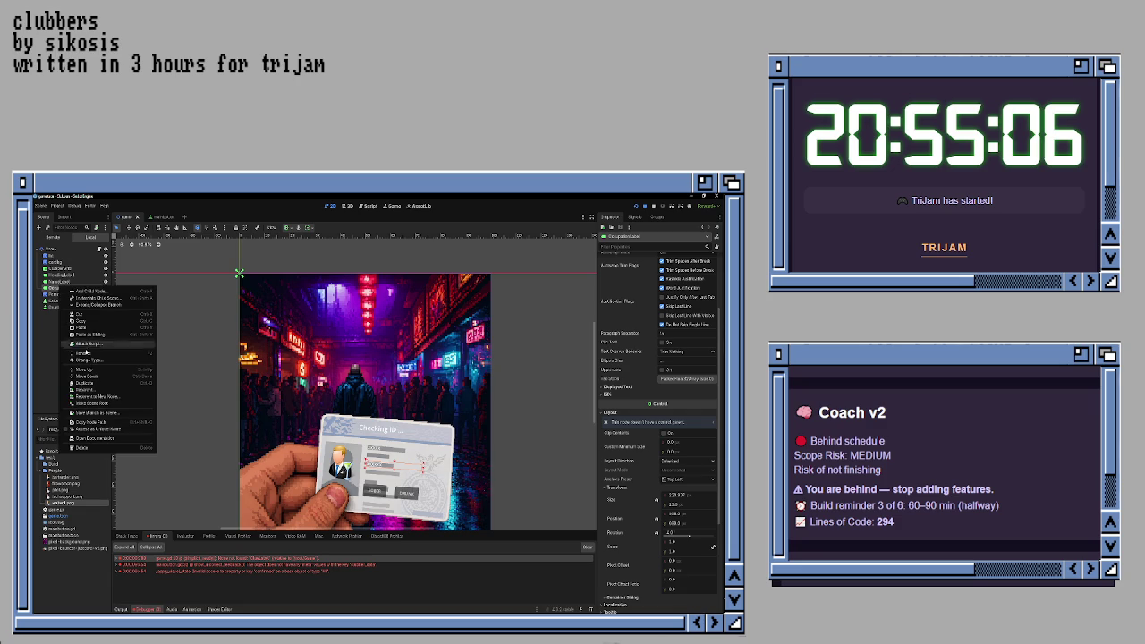
{"action": "left_click", "coordinate": [85, 382]}
{"action": "key", "text": "F2"}
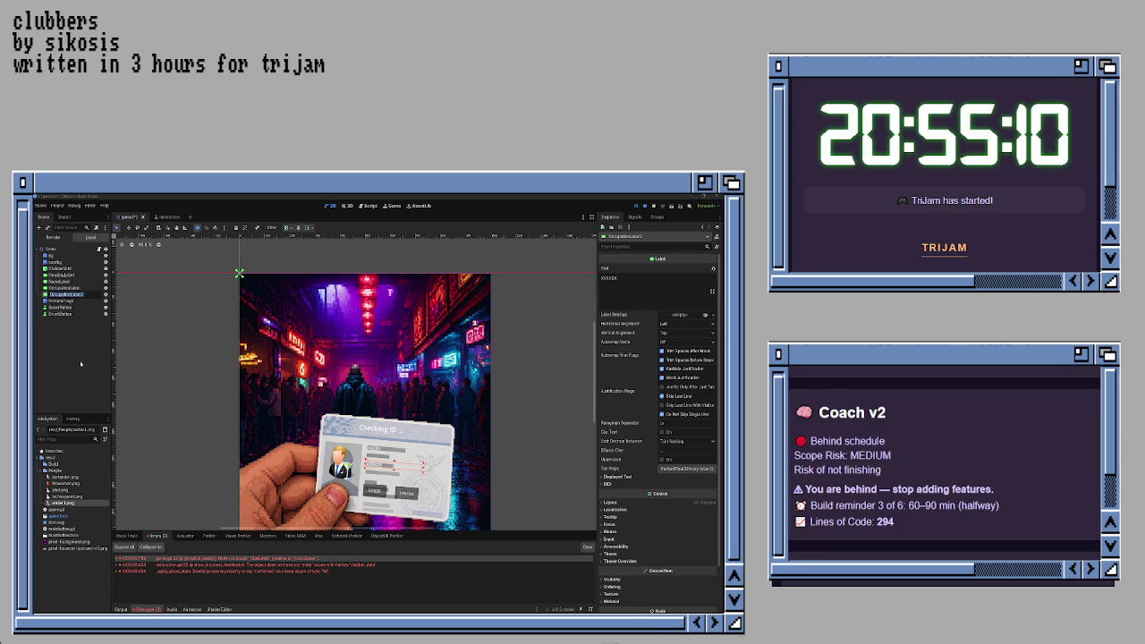
{"action": "type", "text": "IDLabel"}
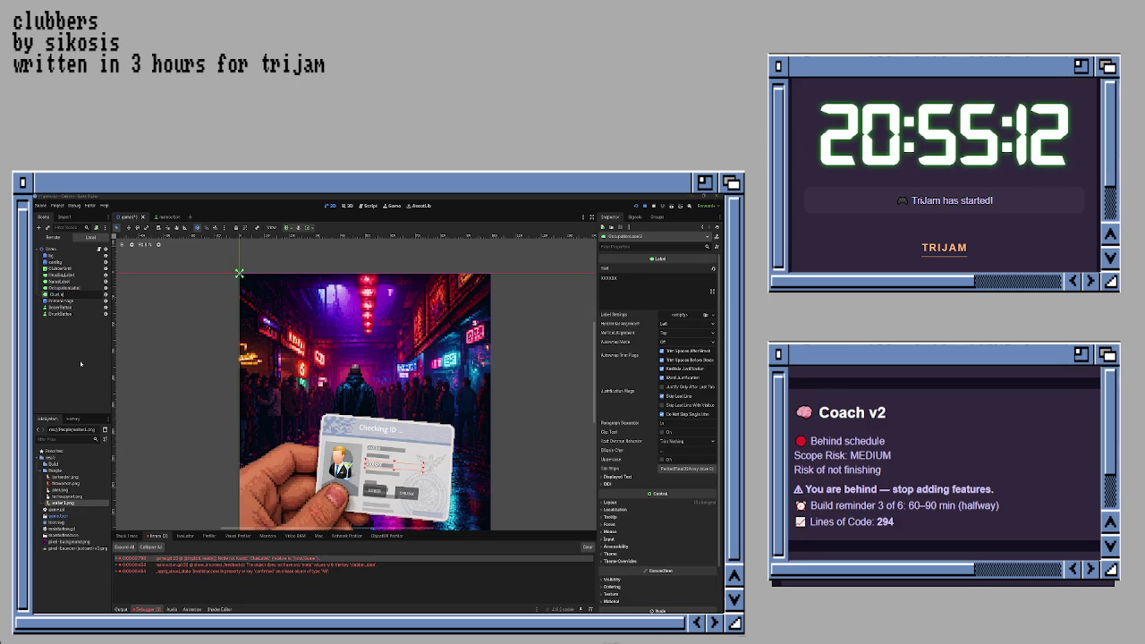
{"action": "key", "text": "Return"}
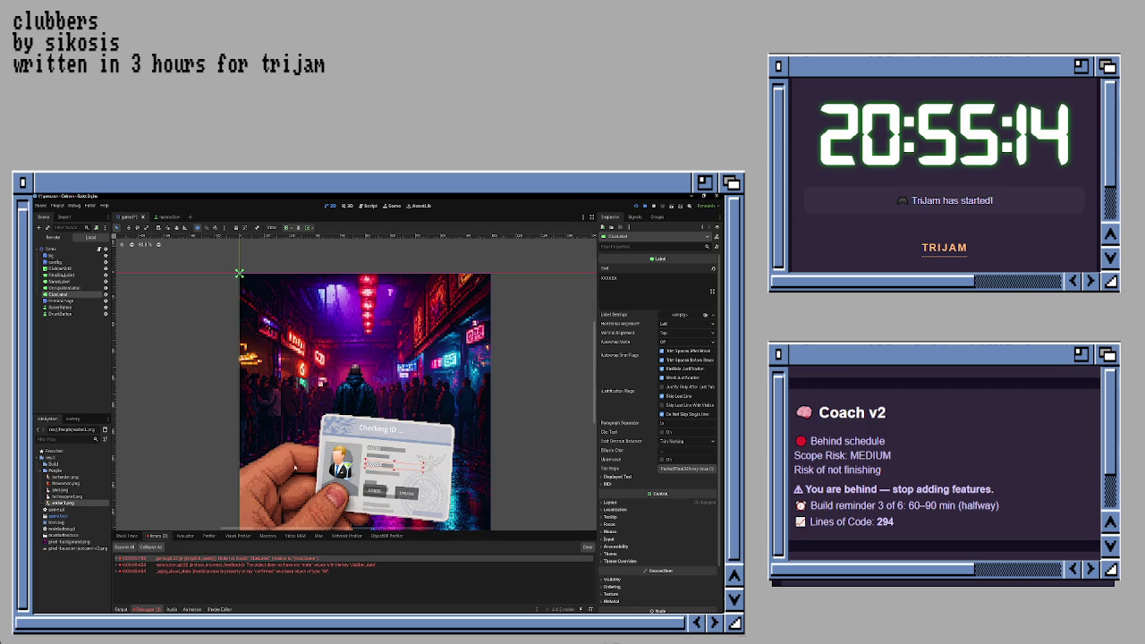